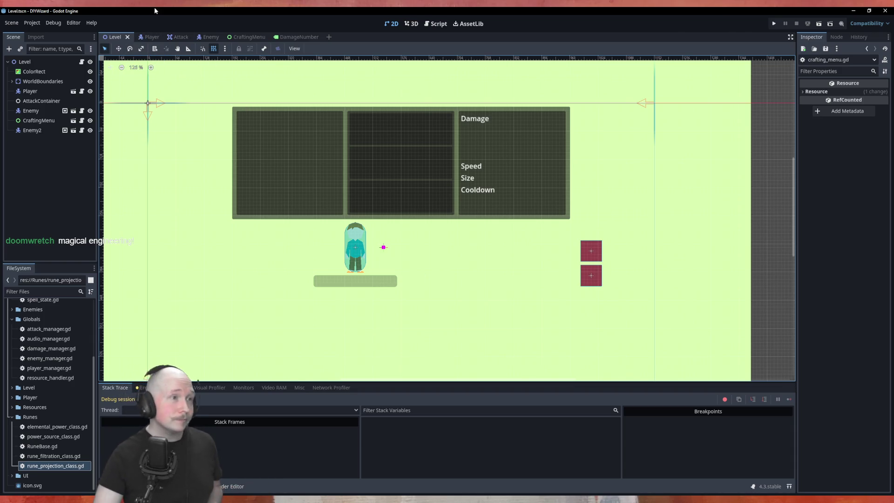
# Open rune_projection_class.gd in the script editor, then switch to the Krita planning notes.
pyautogui.click(437, 24)
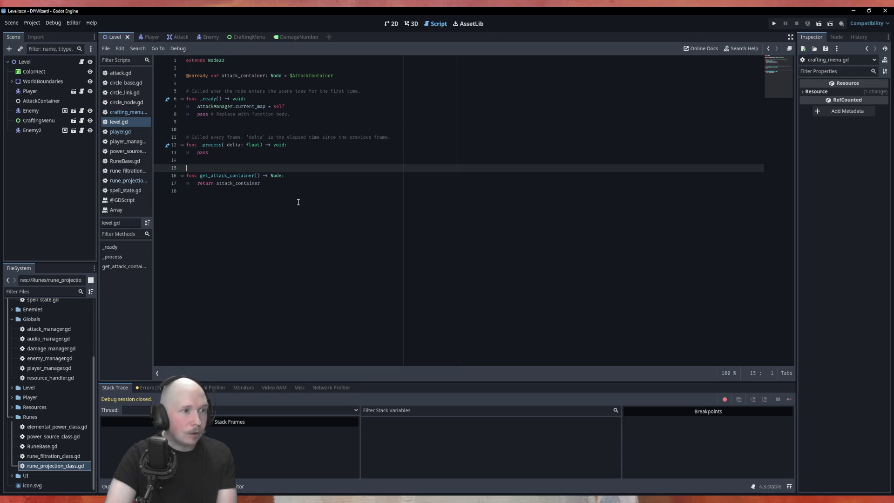
pyautogui.hotkey('alt', 'Left')
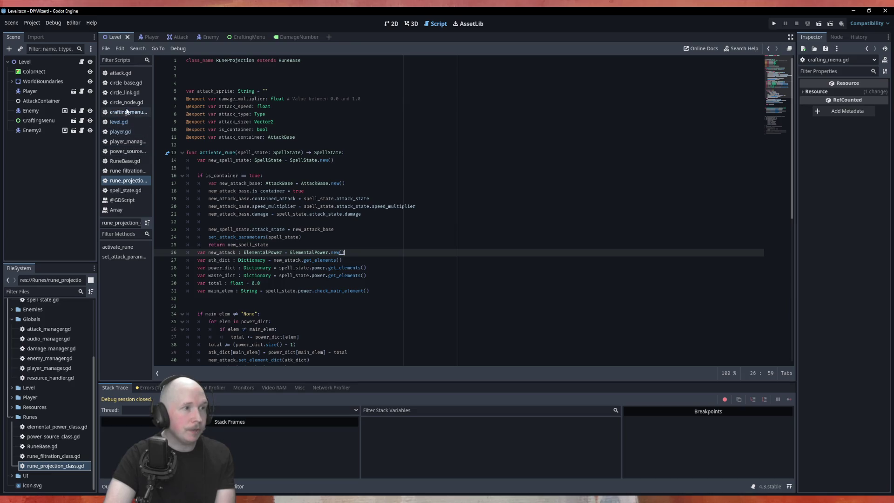
pyautogui.click(252, 500)
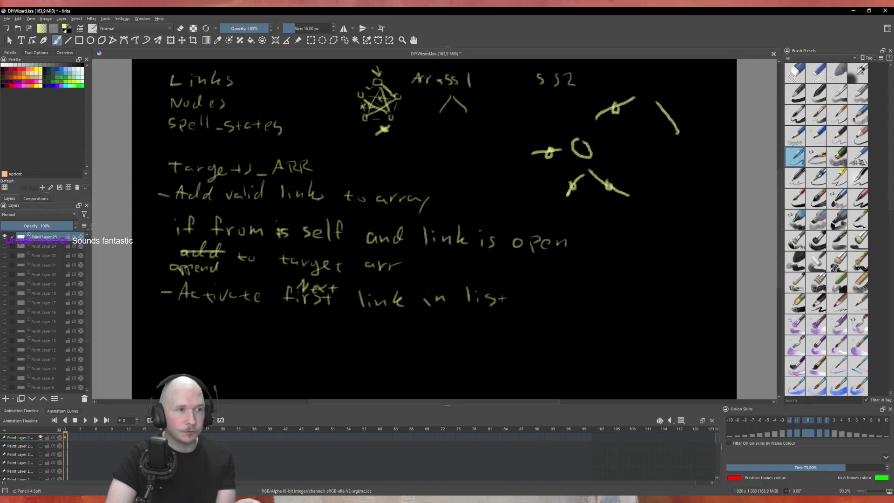
# Show the goals layer, tick the graph theory goal and strike out depth-first search traversal.
pyautogui.click(4, 239)
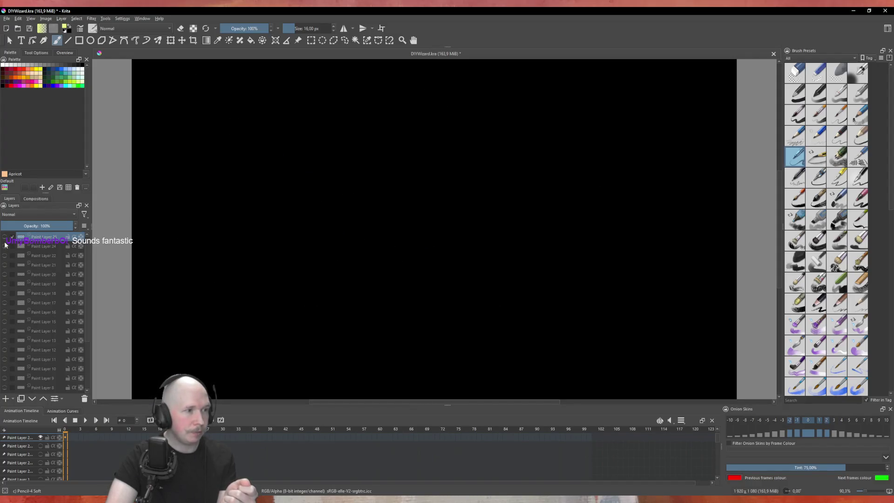
pyautogui.click(5, 245)
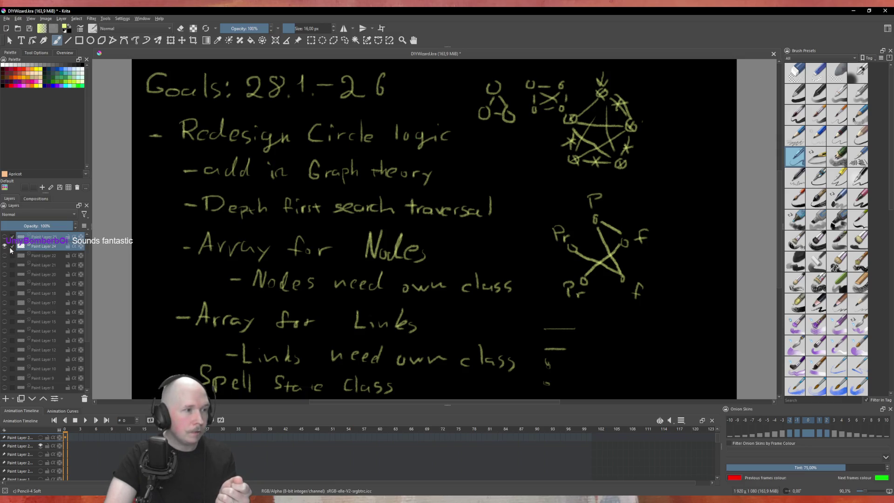
pyautogui.moveTo(459, 176)
pyautogui.mouseDown()
pyautogui.moveTo(465, 182)
pyautogui.moveTo(502, 157)
pyautogui.mouseUp()
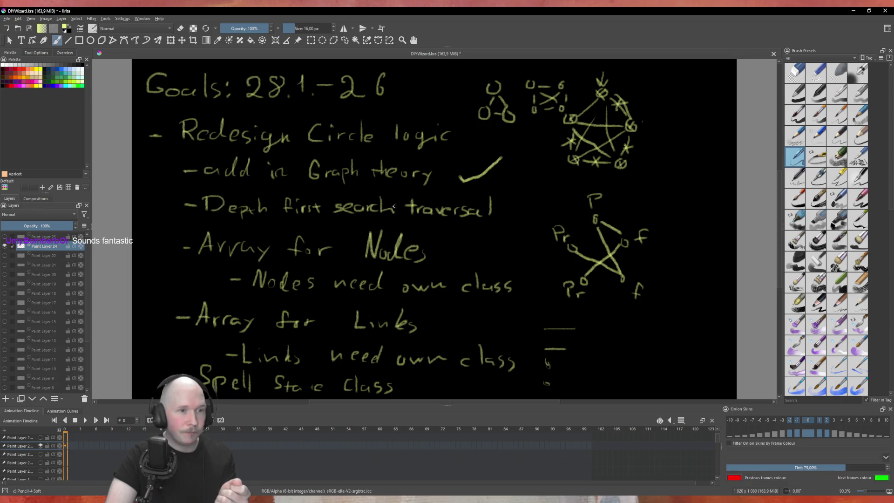
pyautogui.moveTo(188, 204)
pyautogui.mouseDown()
pyautogui.moveTo(497, 215)
pyautogui.moveTo(540, 199)
pyautogui.mouseUp()
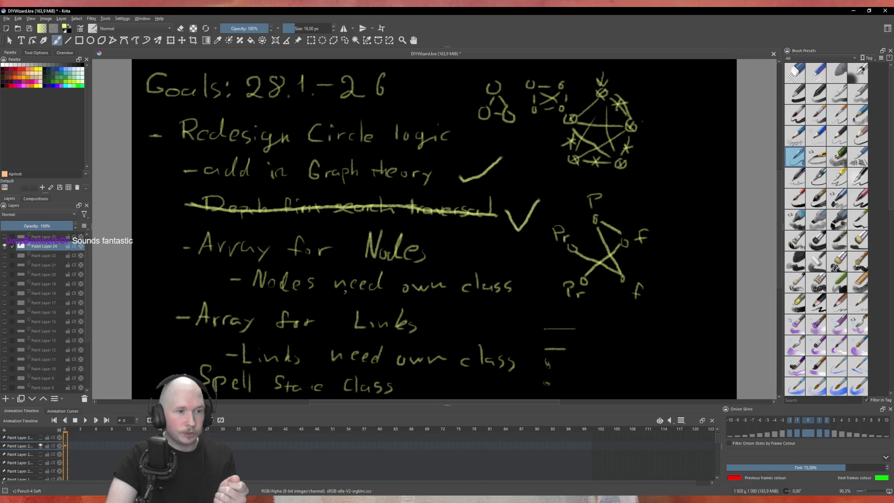
# Tick the Nodes/Links arrays and classes, Spell State Class and Redesign Circle logic, then swap layers back.
pyautogui.moveTo(522, 279); pyautogui.dragTo(549, 274)
pyautogui.moveTo(491, 255); pyautogui.dragTo(512, 254)
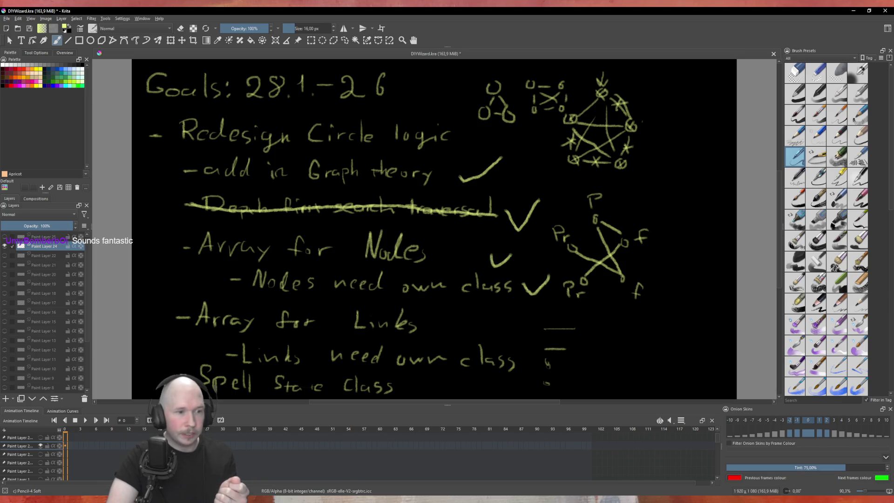
pyautogui.moveTo(459, 309); pyautogui.dragTo(489, 286)
pyautogui.moveTo(518, 350)
pyautogui.mouseDown()
pyautogui.moveTo(522, 356)
pyautogui.moveTo(535, 339)
pyautogui.mouseUp()
pyautogui.moveTo(453, 384); pyautogui.dragTo(475, 368)
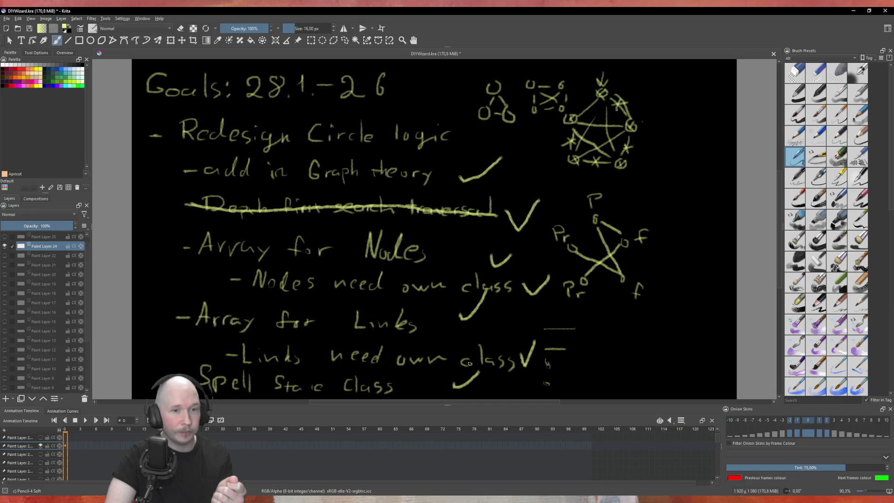
pyautogui.moveTo(460, 135)
pyautogui.mouseDown()
pyautogui.moveTo(464, 145)
pyautogui.moveTo(495, 122)
pyautogui.mouseUp()
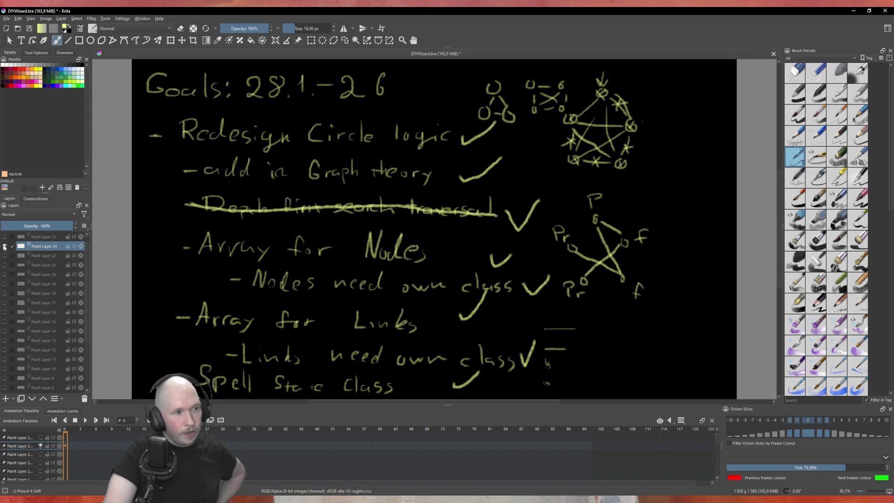
pyautogui.moveTo(5, 247); pyautogui.dragTo(5, 237)
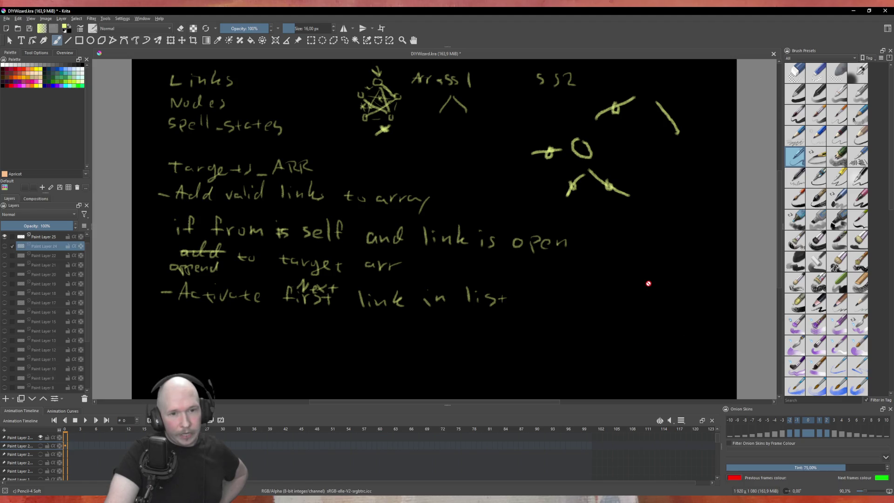
# On Paint Layer 25, handwrite the targets_ARR link logic notes, then return to Godot.
pyautogui.click(13, 238)
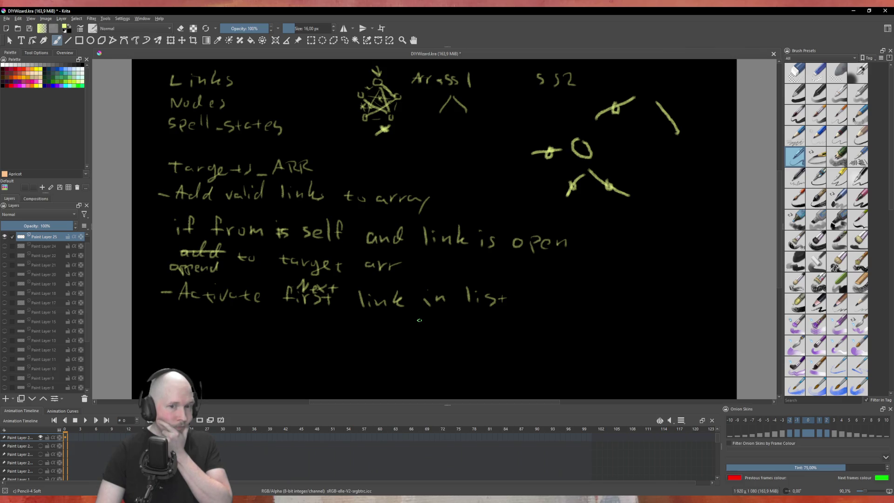
pyautogui.hotkey('alt', 'Tab')
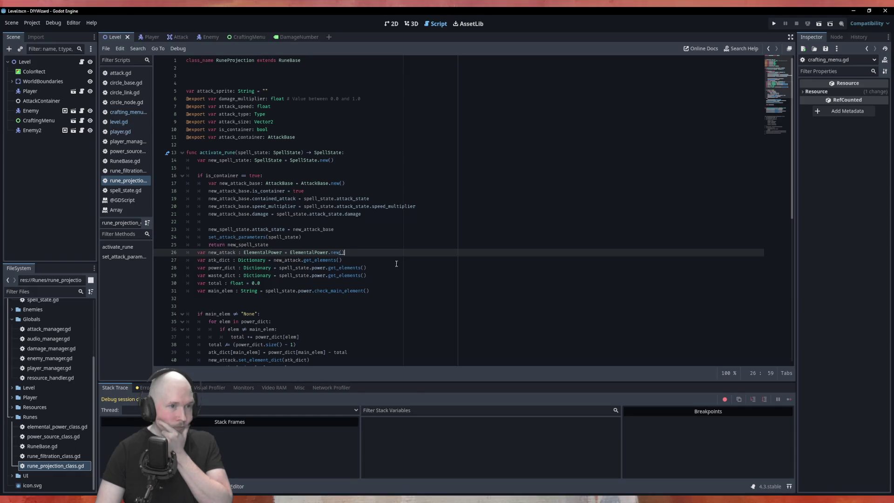
# Show the CraftingMenu scene in the 2D workspace.
pyautogui.click(247, 37)
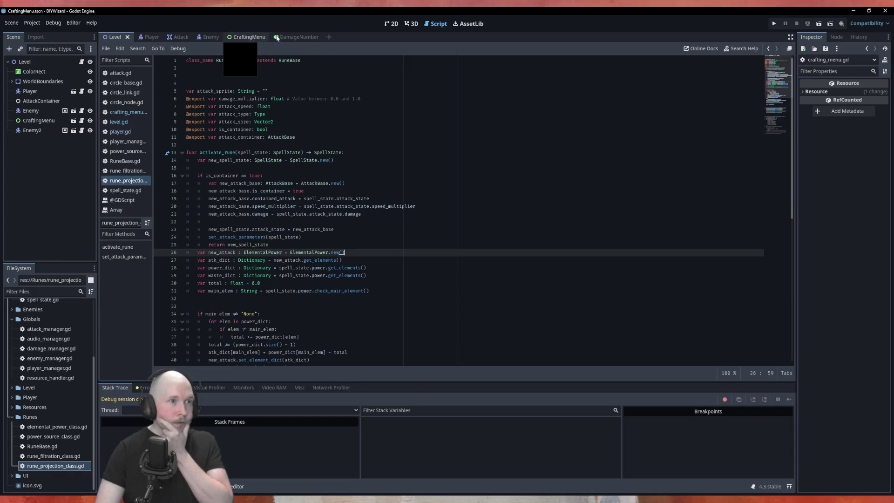
pyautogui.click(391, 24)
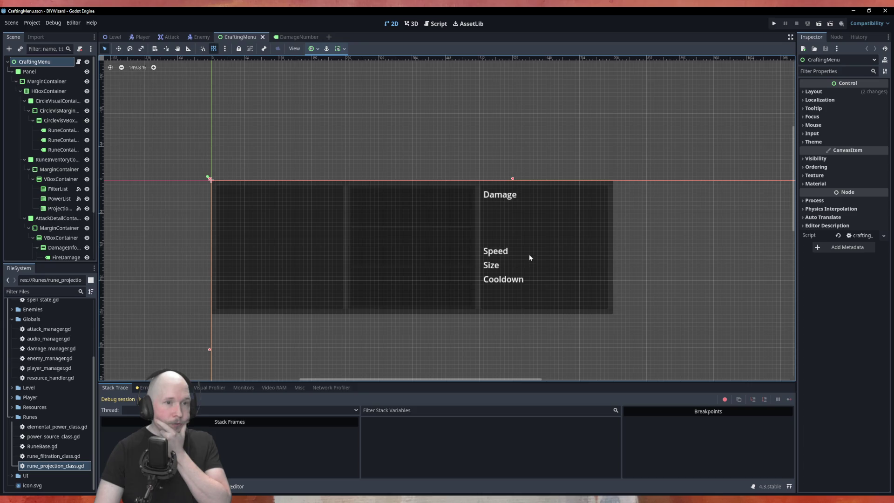
pyautogui.scroll(-3, 231, 117)
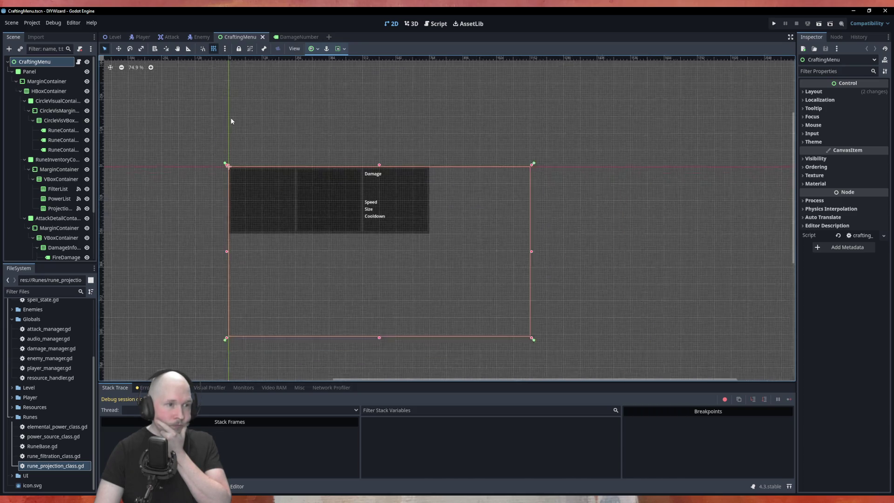
pyautogui.scroll(3, 313, 221)
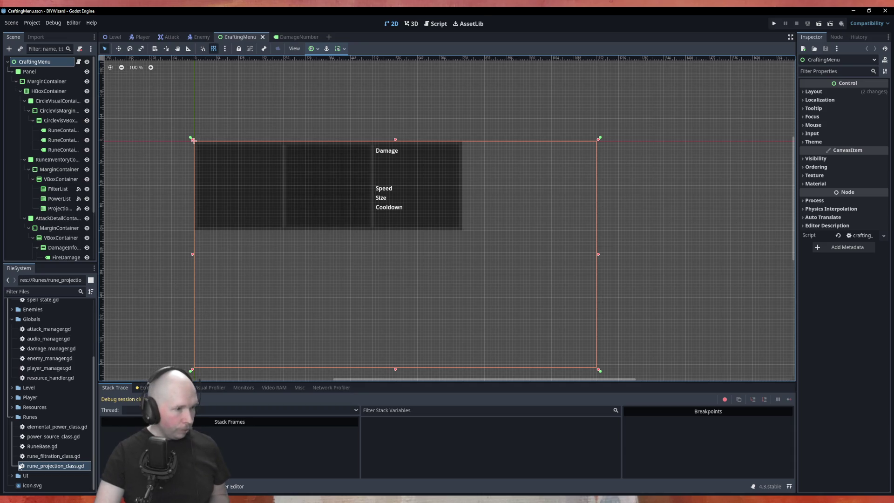
pyautogui.rightClick(15, 479)
# Create a User Interface scene in the UI folder, renaming the typed 'RuneMenu' to 'CircleMenu'.
pyautogui.moveTo(60, 349)
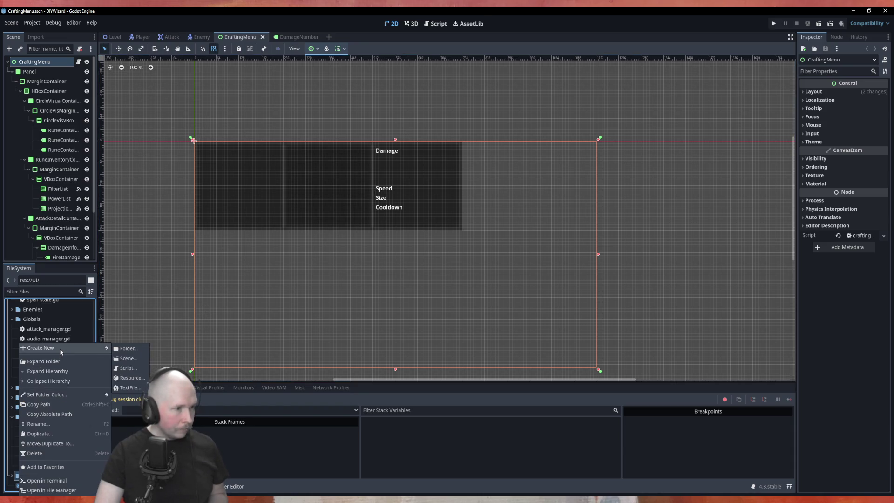
pyautogui.click(129, 358)
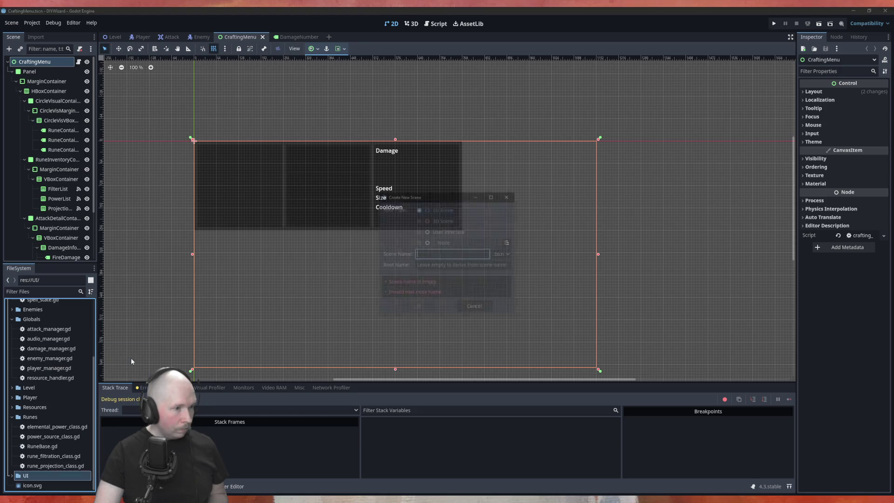
pyautogui.click(447, 231)
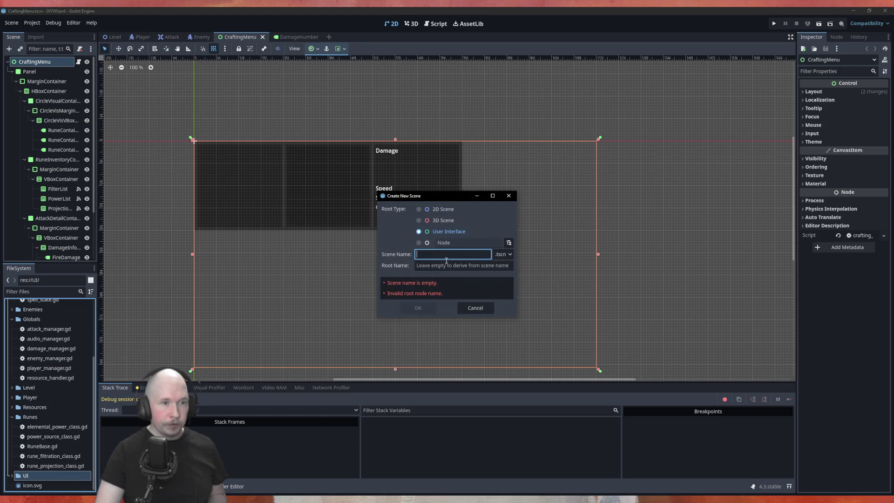
pyautogui.write('Rune')
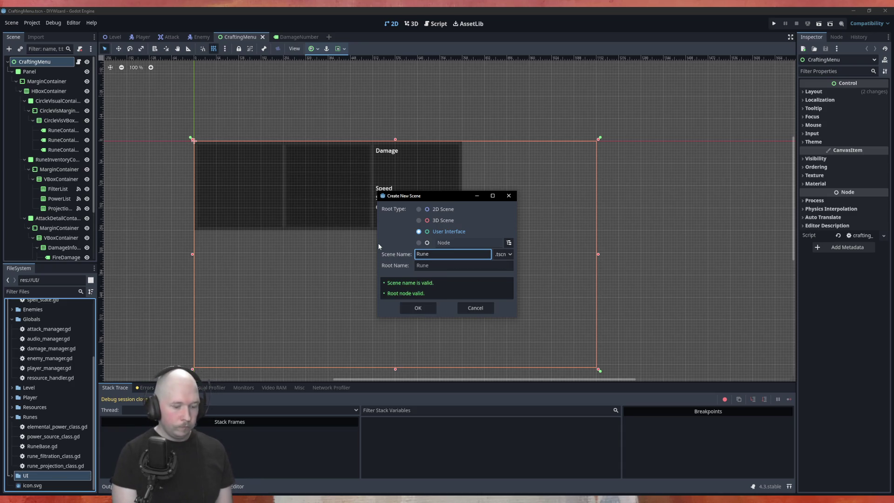
pyautogui.write('Menu')
pyautogui.press('Home')
pyautogui.press('Delete')
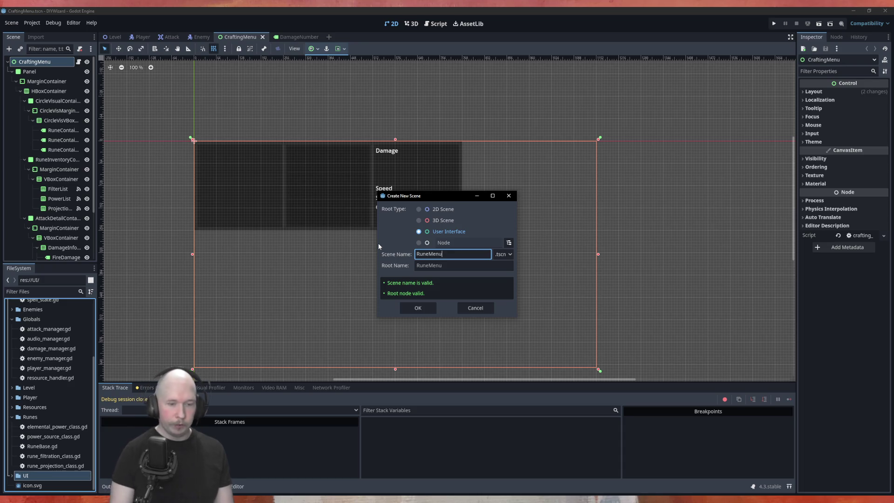
pyautogui.press('Delete')
pyautogui.press('Delete')
pyautogui.press('Delete')
pyautogui.write('Cir')
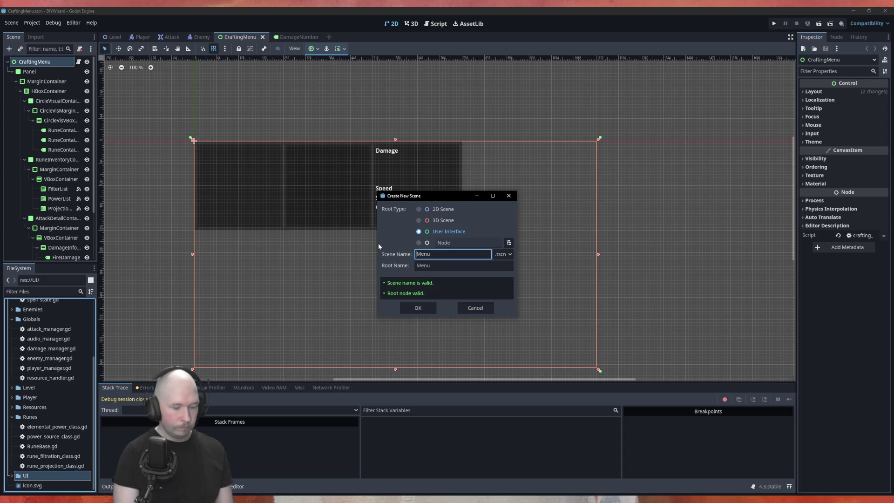
pyautogui.write('cle')
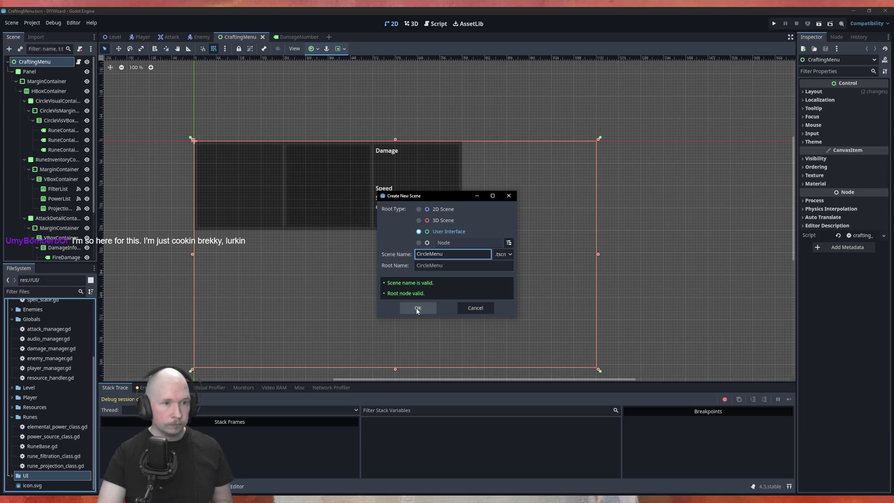
pyautogui.click(417, 308)
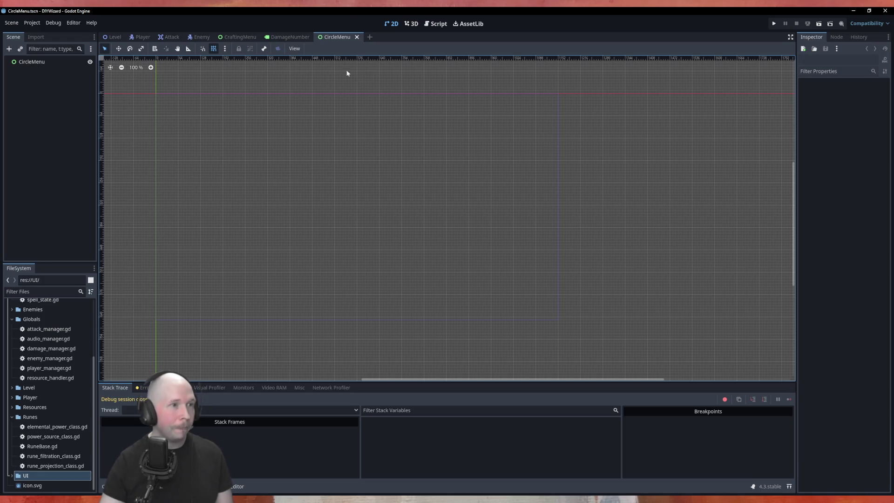
# Add a Panel child node under the CircleMenu root.
pyautogui.rightClick(34, 66)
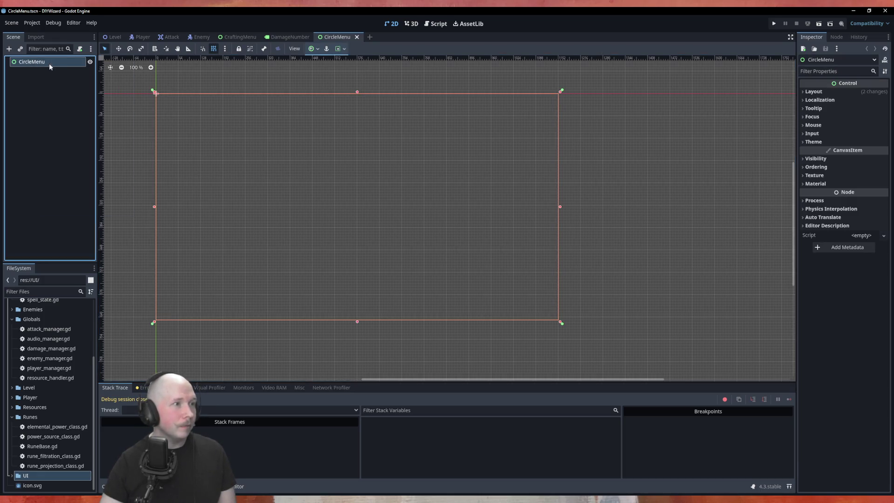
pyautogui.click(51, 66)
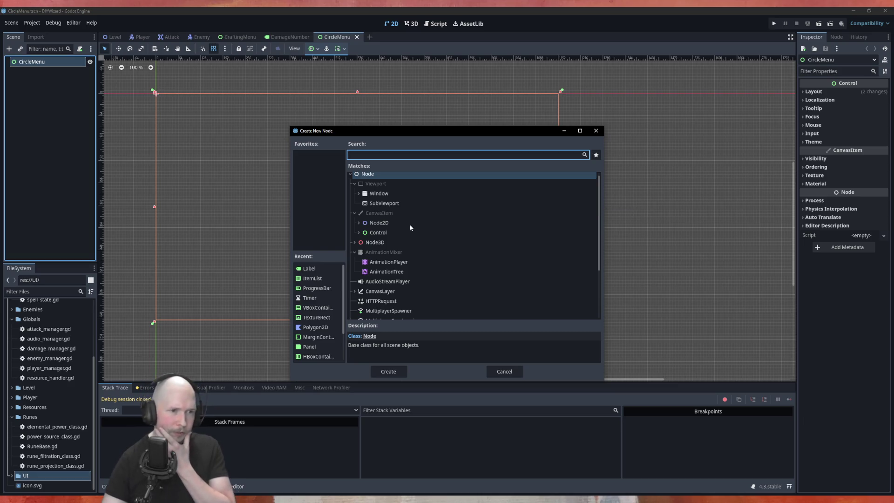
pyautogui.click(358, 233)
pyautogui.scroll(-2, 428, 239)
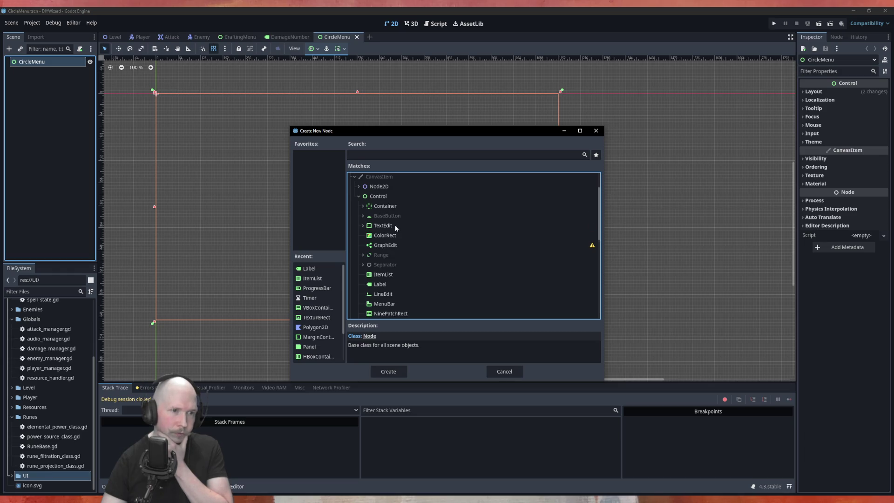
pyautogui.click(389, 206)
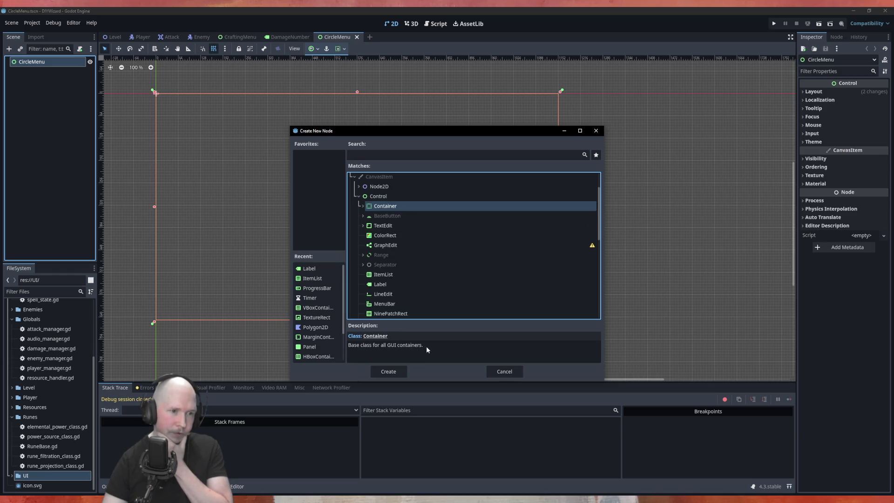
pyautogui.scroll(-3, 404, 229)
pyautogui.click(418, 250)
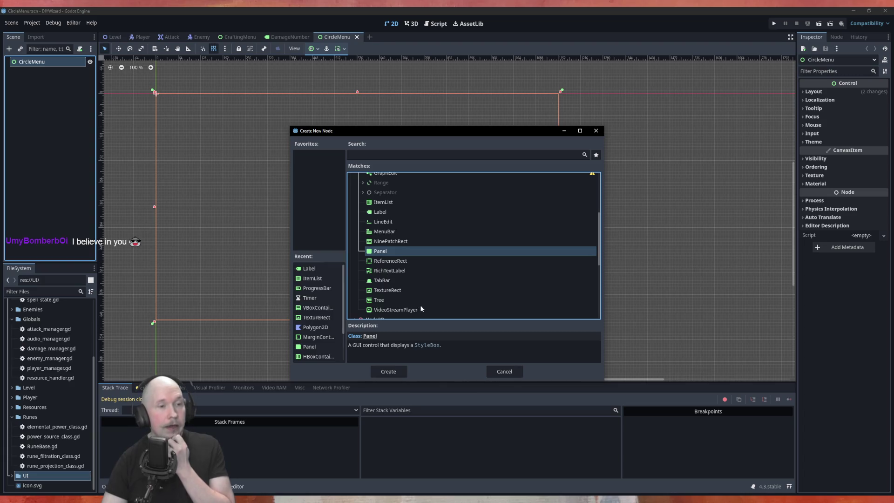
pyautogui.click(401, 371)
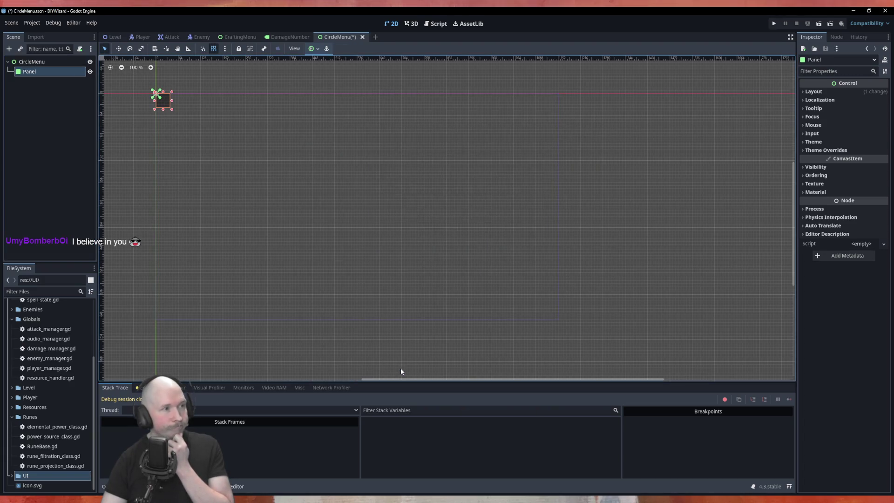
# Change CircleMenu's node type to Panel, then save and run the scene.
pyautogui.rightClick(35, 64)
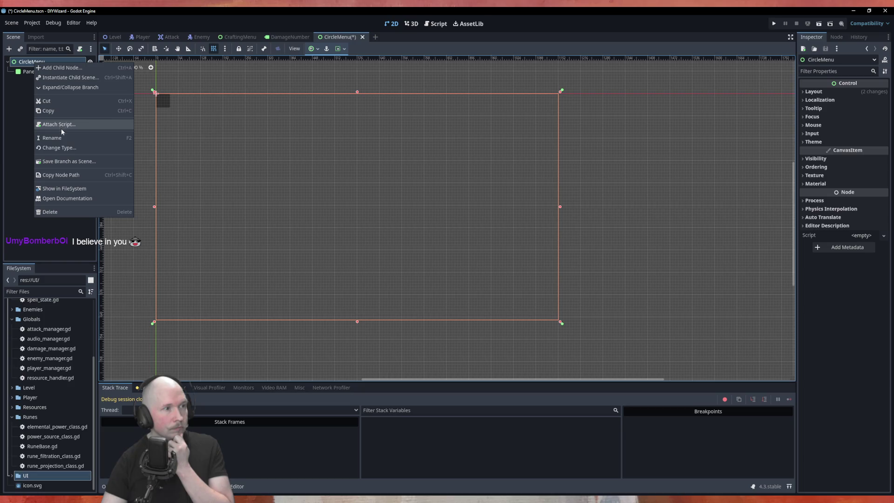
pyautogui.click(63, 149)
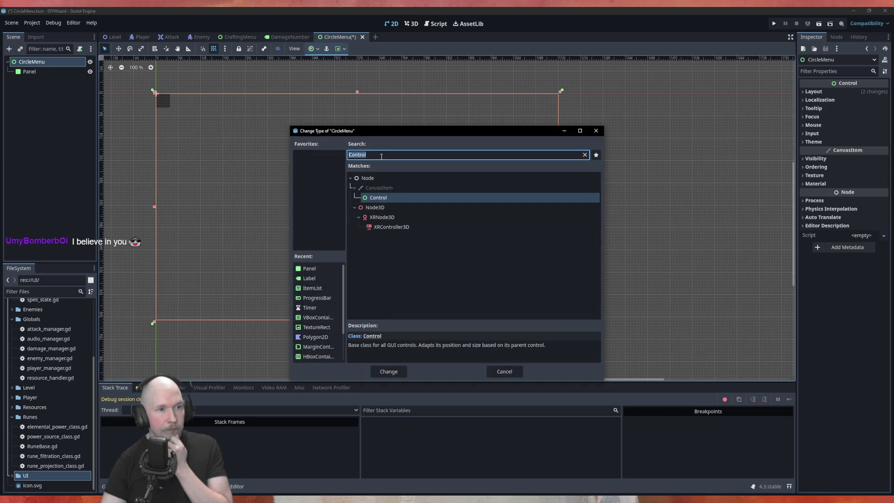
pyautogui.click(584, 155)
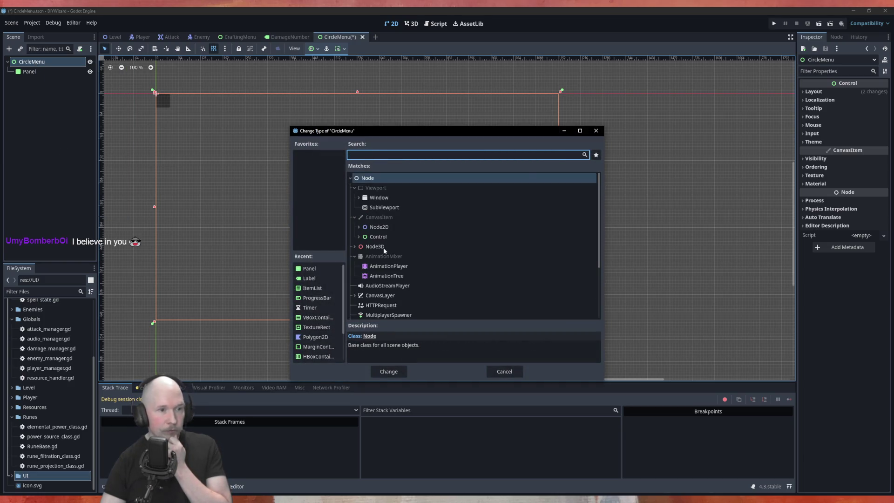
pyautogui.click(359, 236)
pyautogui.scroll(-2, 403, 260)
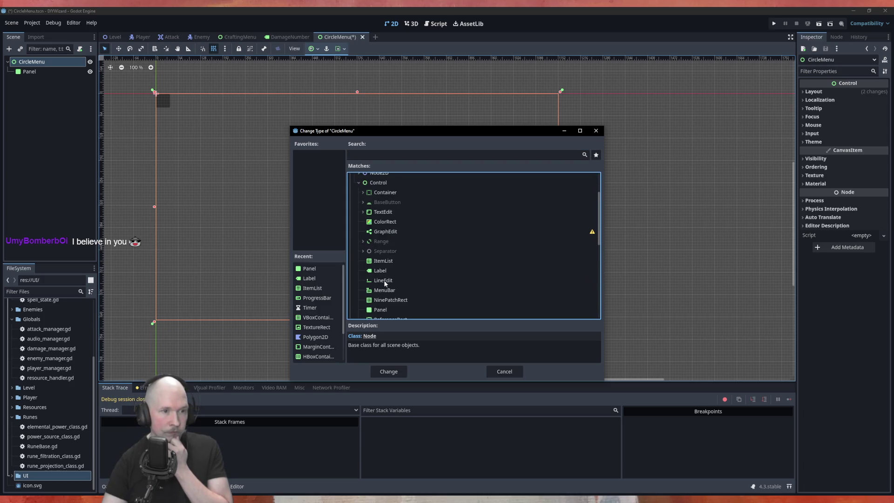
pyautogui.click(375, 310)
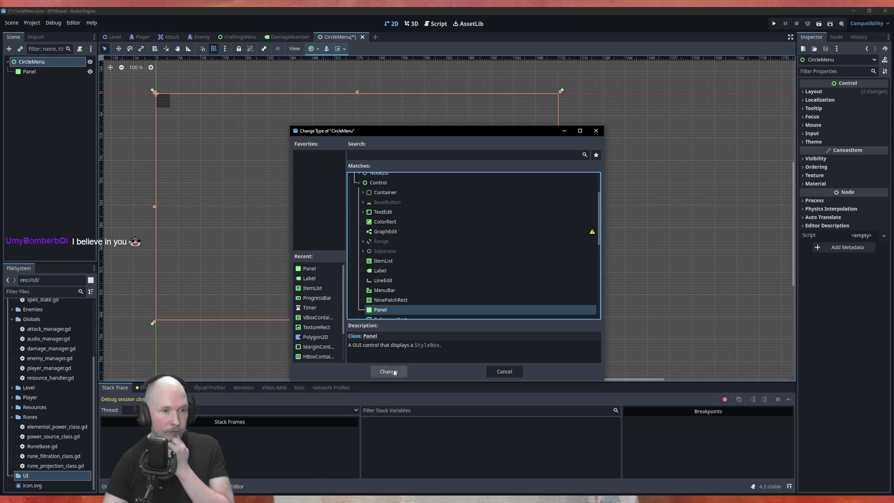
pyautogui.click(391, 371)
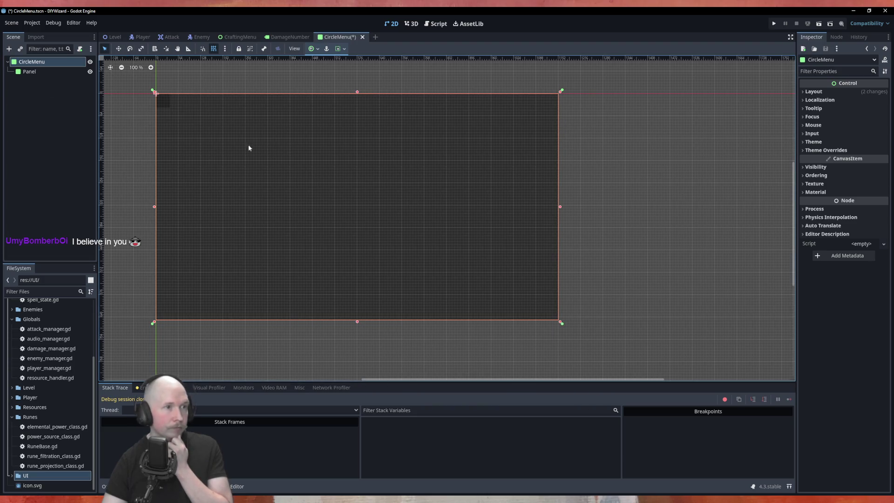
pyautogui.scroll(-1, 596, 274)
pyautogui.scroll(1, 313, 192)
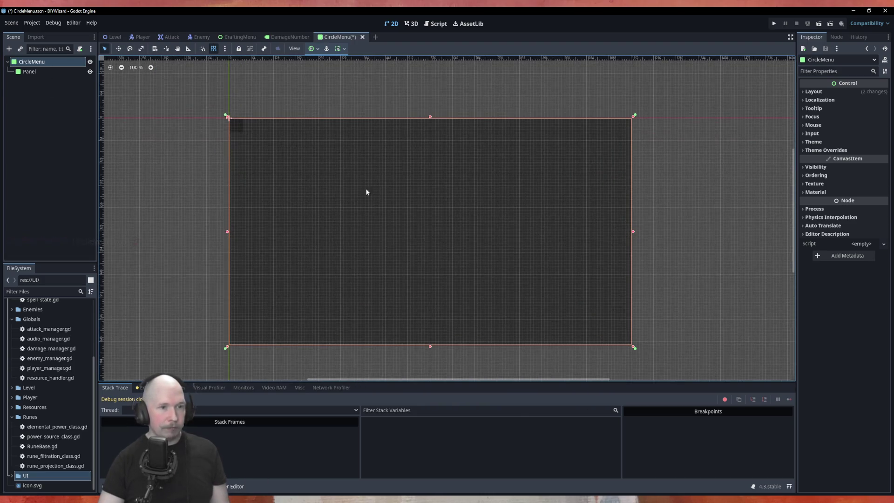
pyautogui.press('F6')
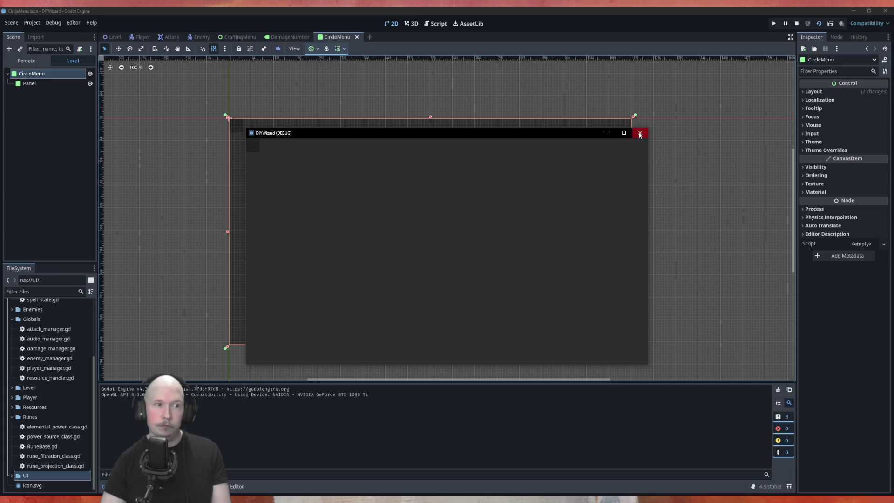
# Close the game window and enlarge the child Panel into a roughly square shape.
pyautogui.click(640, 133)
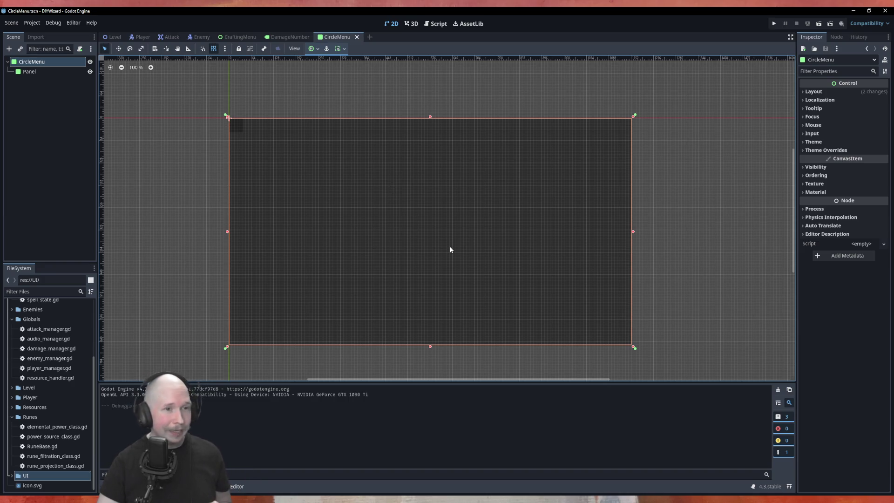
pyautogui.scroll(1, 450, 249)
pyautogui.click(29, 71)
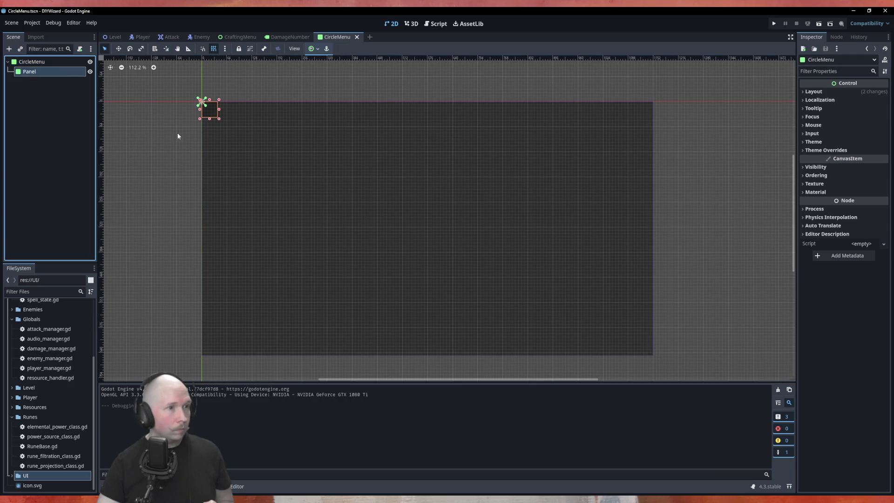
pyautogui.moveTo(219, 118)
pyautogui.mouseDown()
pyautogui.moveTo(360, 279)
pyautogui.moveTo(390, 294)
pyautogui.moveTo(390, 286)
pyautogui.moveTo(403, 305)
pyautogui.moveTo(490, 355)
pyautogui.moveTo(644, 355)
pyautogui.moveTo(530, 323)
pyautogui.moveTo(479, 286)
pyautogui.moveTo(223, 219)
pyautogui.moveTo(228, 182)
pyautogui.mouseUp()
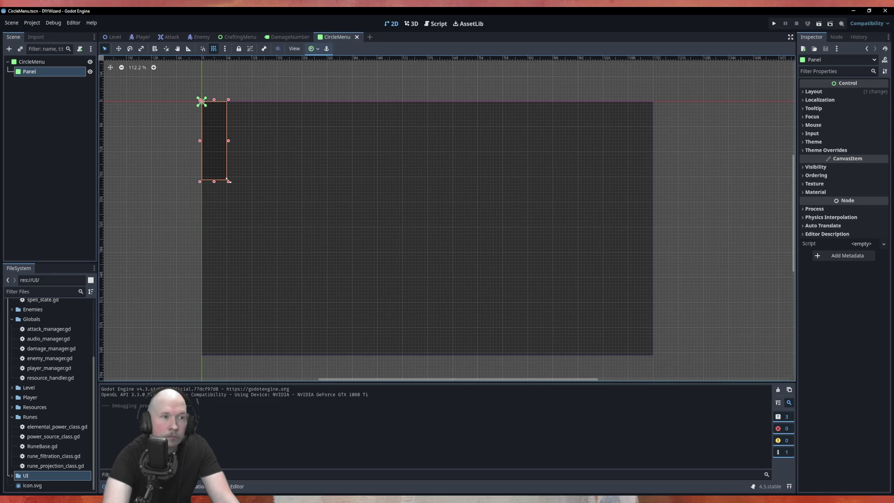
pyautogui.moveTo(228, 181)
pyautogui.mouseDown()
pyautogui.moveTo(278, 182)
pyautogui.moveTo(256, 172)
pyautogui.moveTo(265, 173)
pyautogui.moveTo(263, 163)
pyautogui.moveTo(455, 267)
pyautogui.mouseUp()
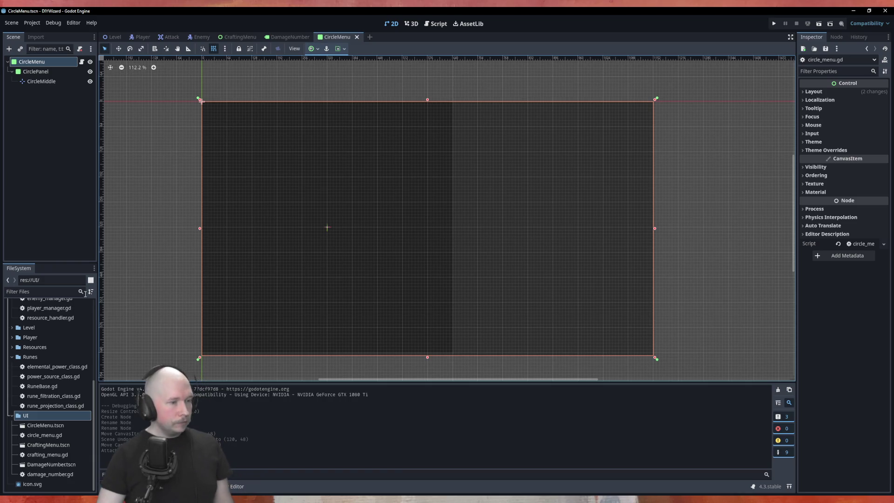
# Create a new scene named CircleLine in the UI folder.
pyautogui.rightClick(42, 415)
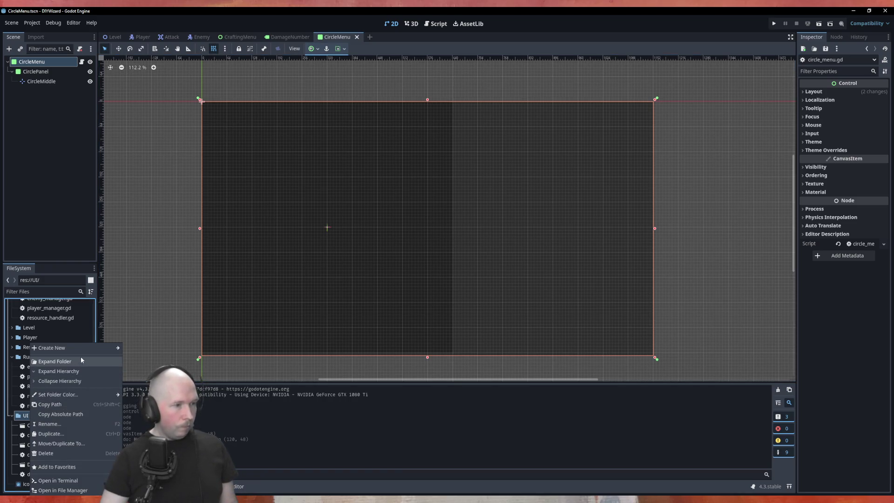
pyautogui.moveTo(75, 347)
pyautogui.click(139, 357)
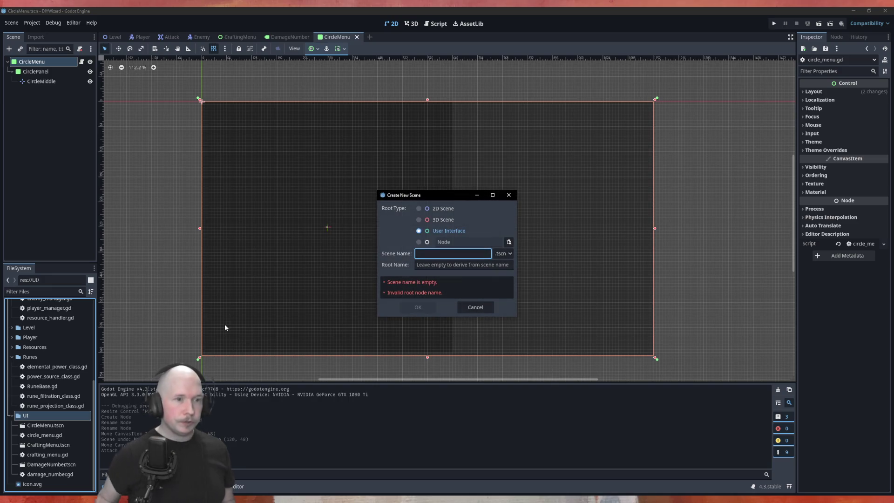
pyautogui.write('C')
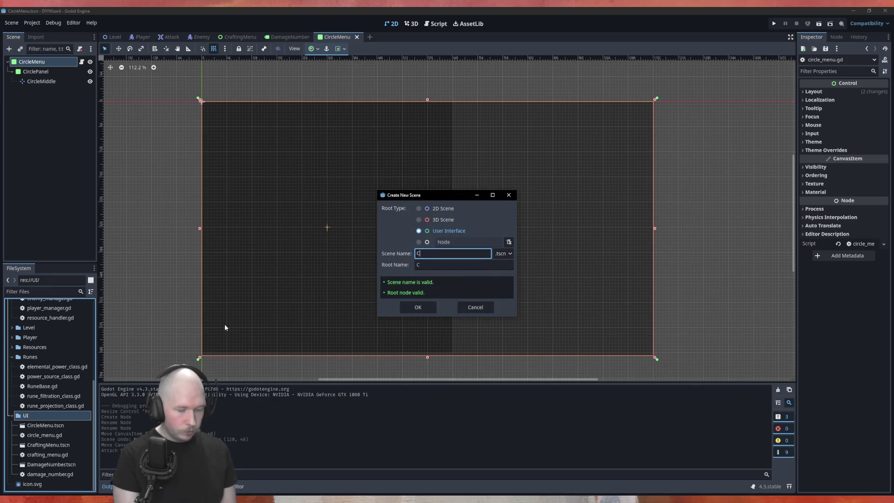
pyautogui.write('ircleLine')
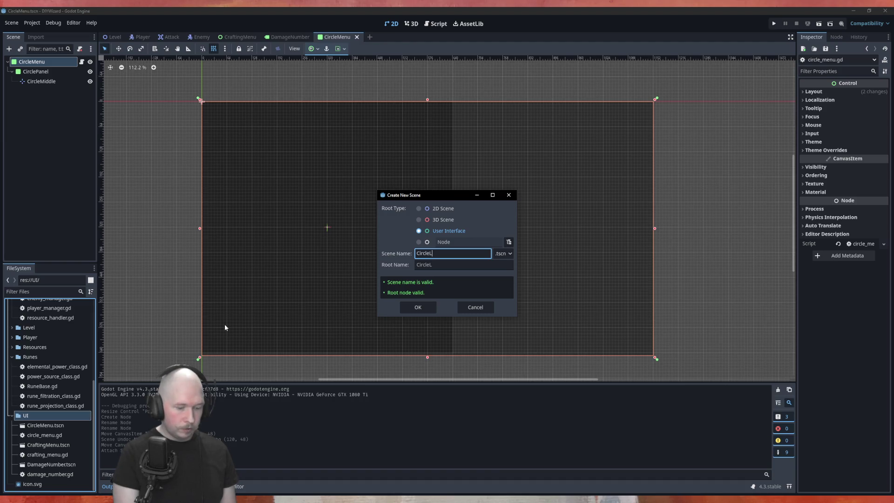
pyautogui.press('Return')
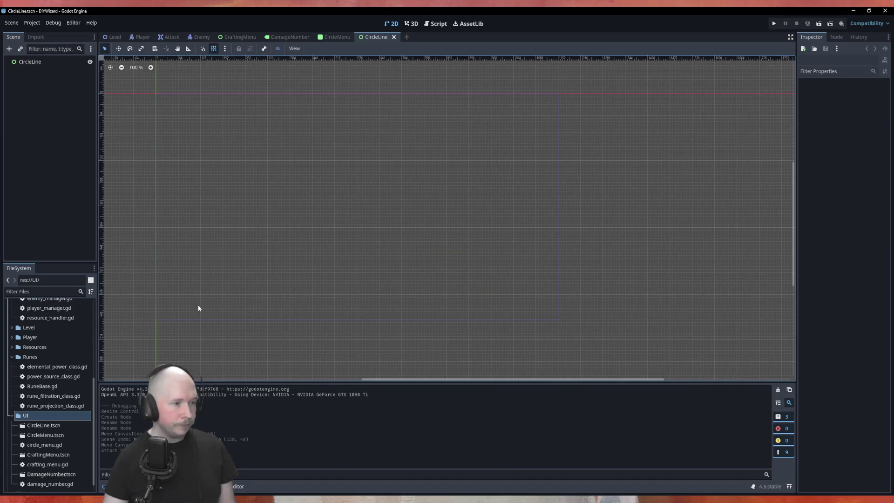
# Create another new scene named CircleNode in the UI folder.
pyautogui.rightClick(29, 345)
pyautogui.moveTo(77, 345)
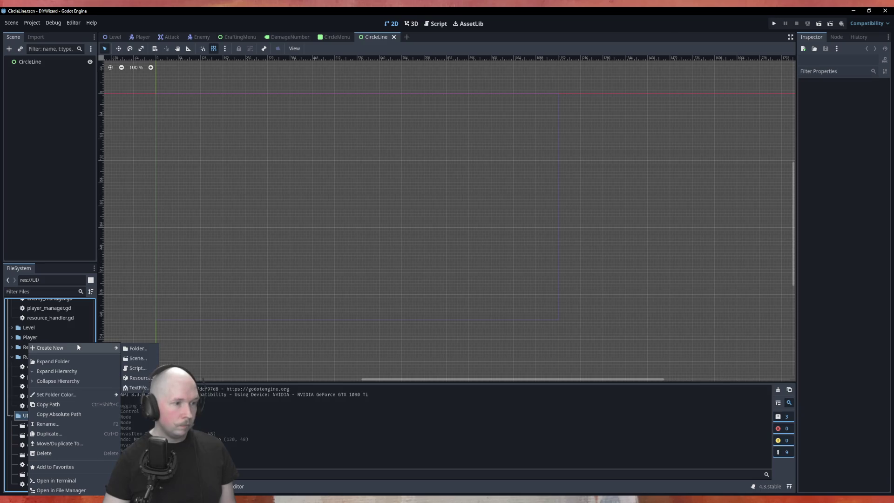
pyautogui.click(136, 357)
pyautogui.write('CircleNode')
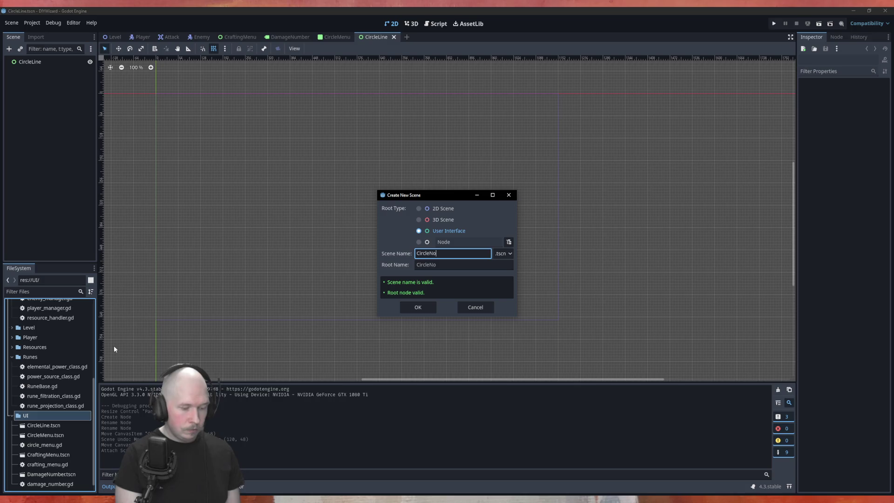
pyautogui.press('Return')
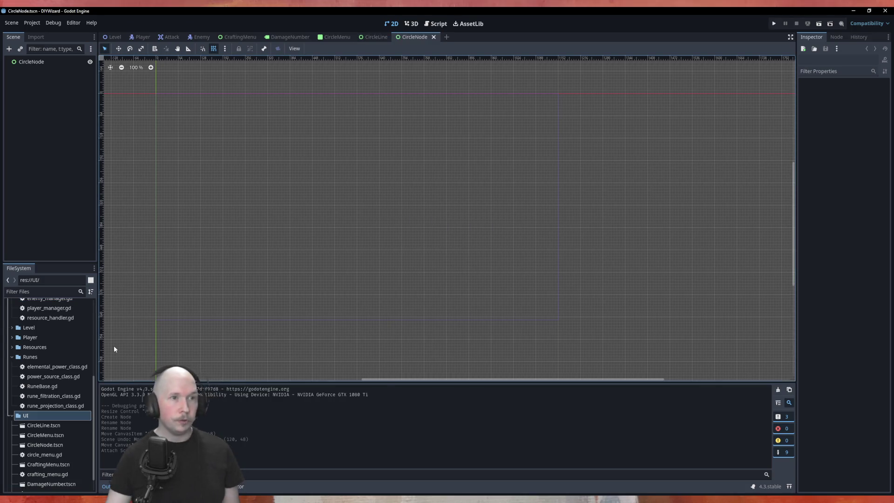
pyautogui.scroll(-1, 475, 242)
pyautogui.scroll(4, 255, 127)
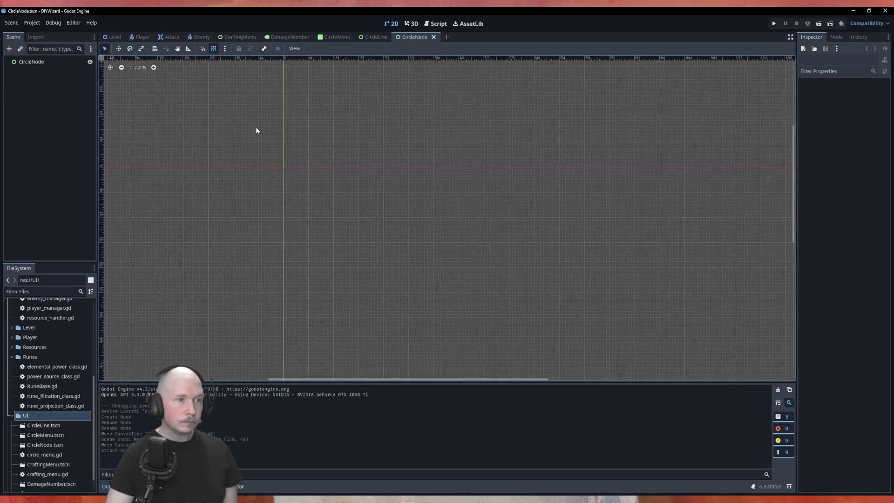
# Add a ColorRect child under the CircleNode root.
pyautogui.click(45, 61)
pyautogui.rightClick(43, 62)
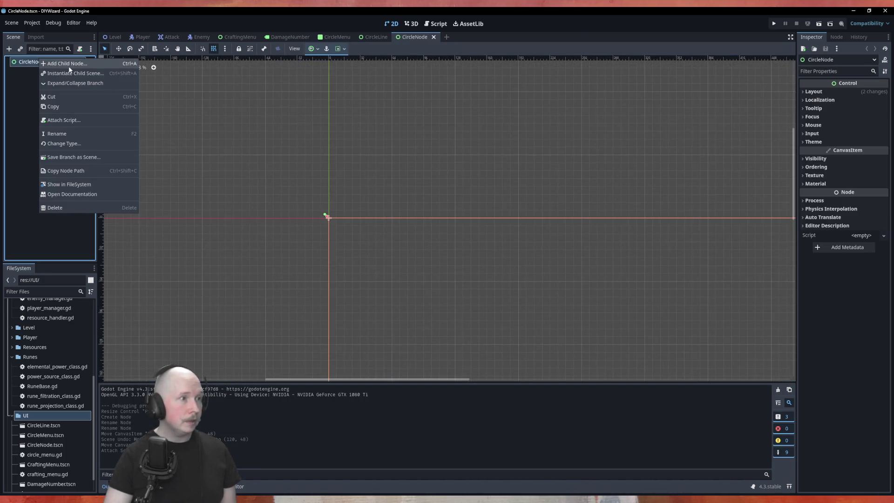
pyautogui.click(42, 63)
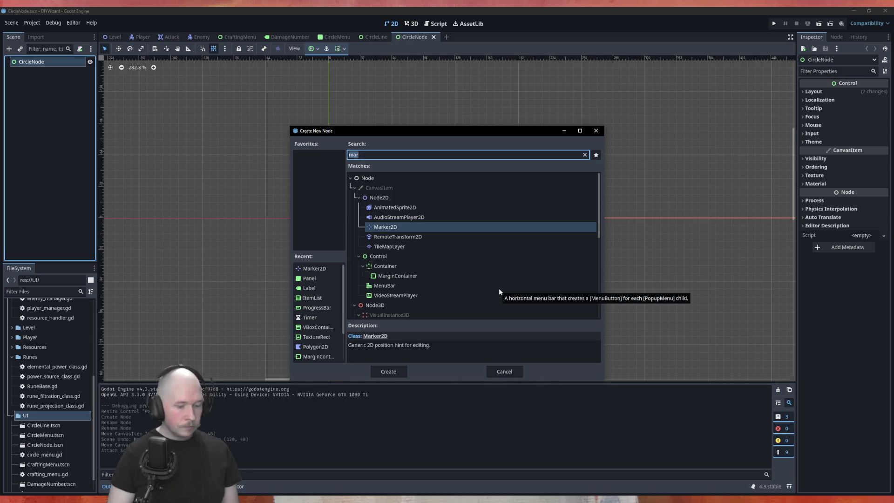
pyautogui.write('col')
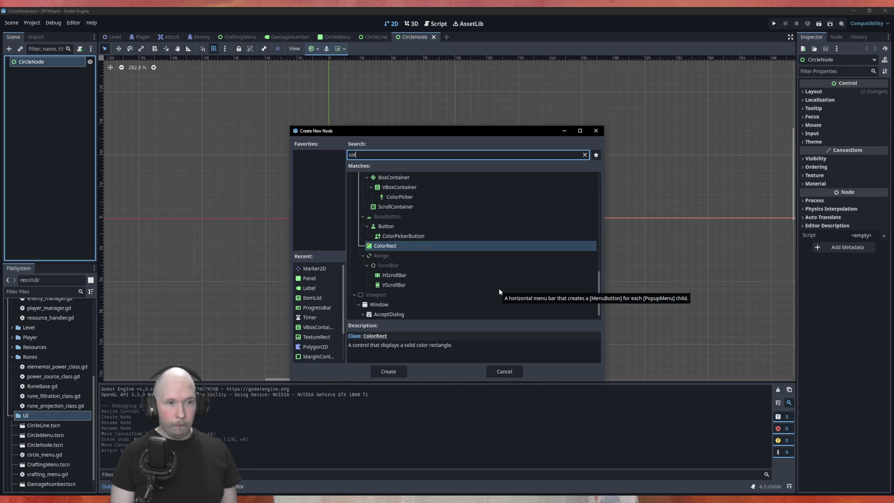
pyautogui.press('Return')
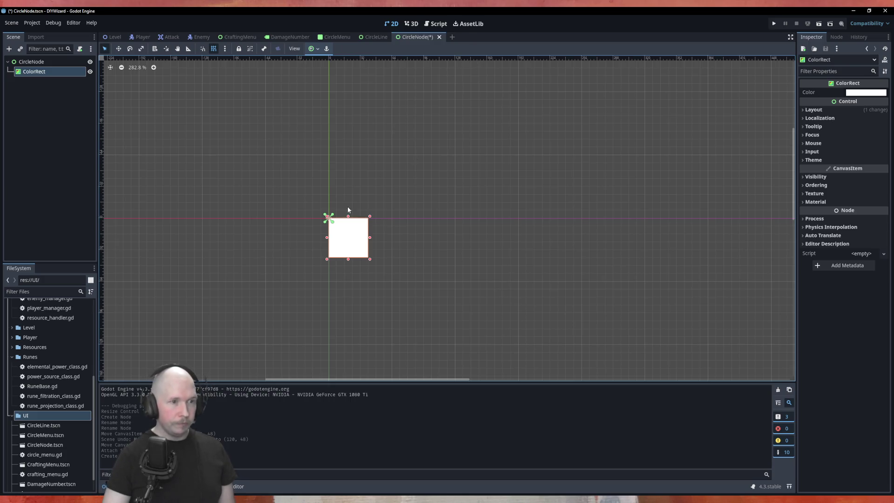
# Place the ColorRect at -24, -24 and size it 48×48, centred on the origin.
pyautogui.scroll(5, 354, 223)
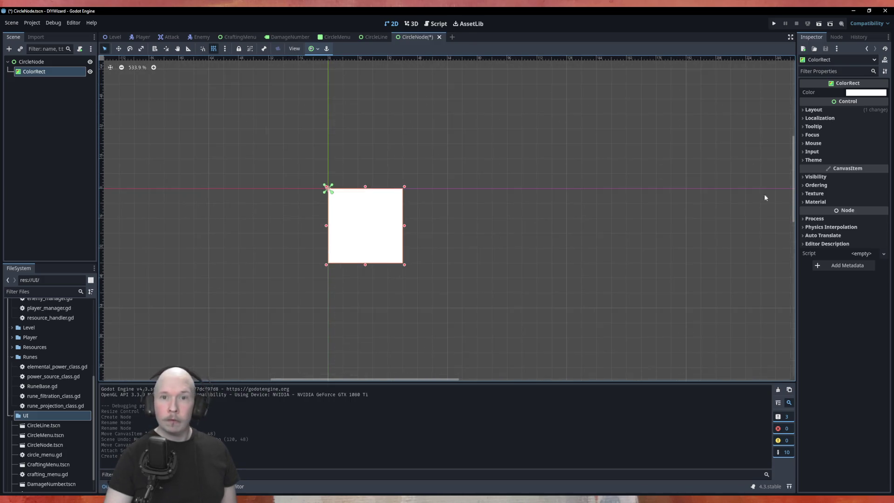
pyautogui.click(831, 110)
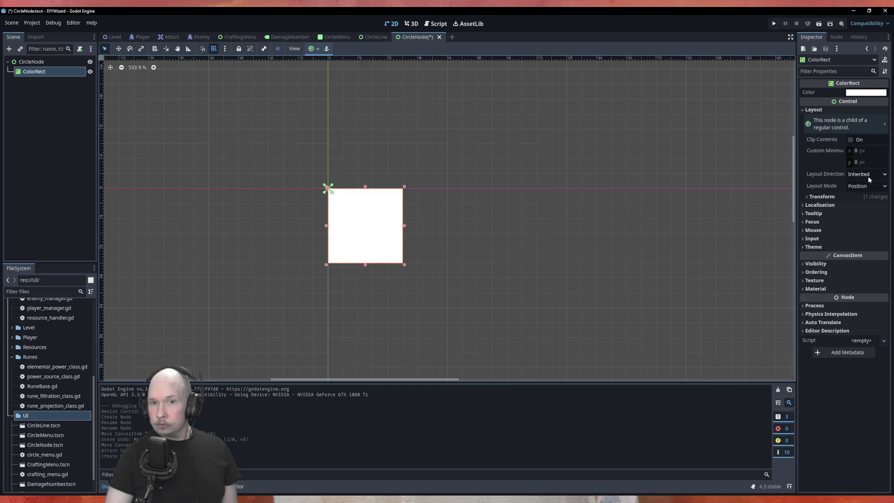
pyautogui.click(822, 196)
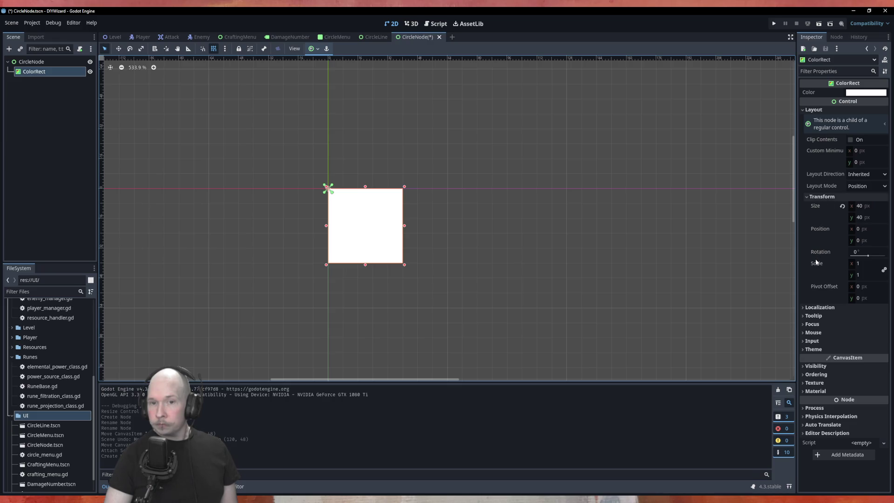
pyautogui.moveTo(817, 265)
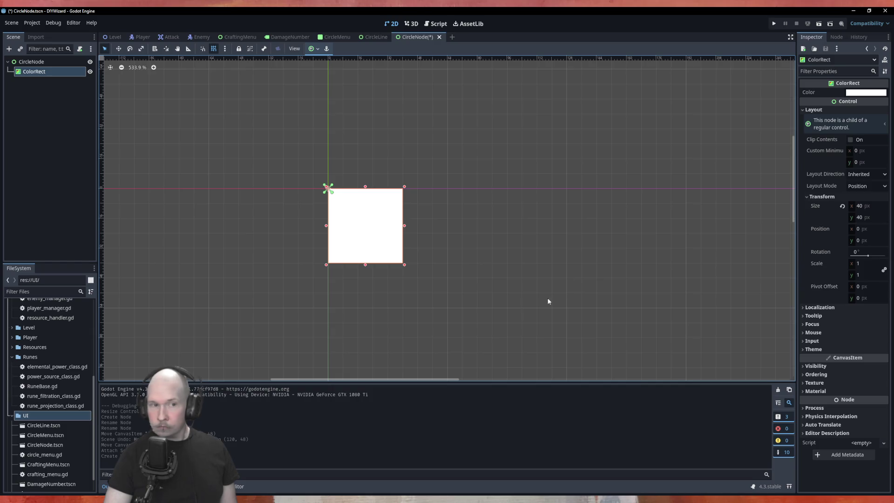
pyautogui.moveTo(379, 247)
pyautogui.mouseDown()
pyautogui.moveTo(336, 217)
pyautogui.moveTo(338, 202)
pyautogui.mouseUp()
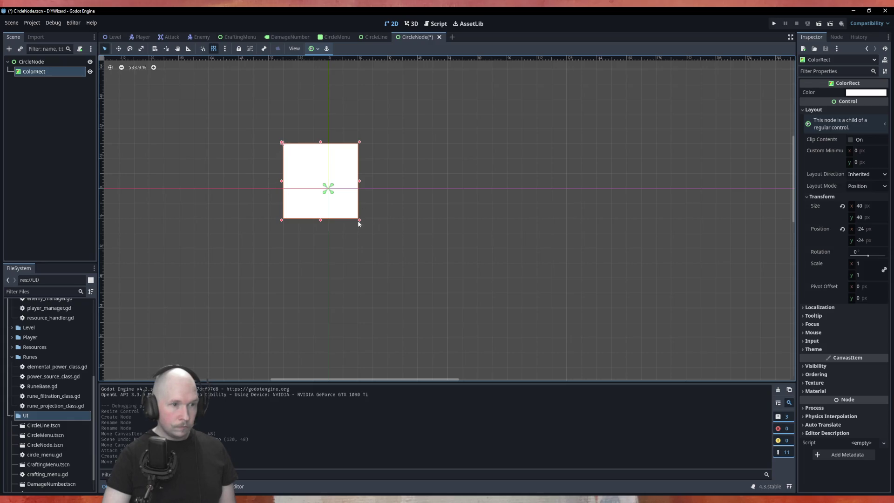
pyautogui.moveTo(360, 221)
pyautogui.mouseDown()
pyautogui.moveTo(381, 235)
pyautogui.moveTo(362, 207)
pyautogui.moveTo(363, 214)
pyautogui.mouseUp()
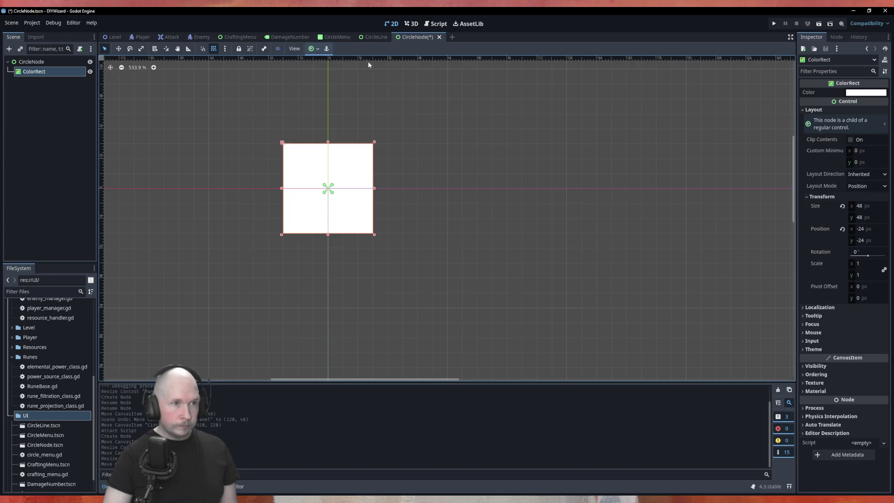
pyautogui.click(344, 37)
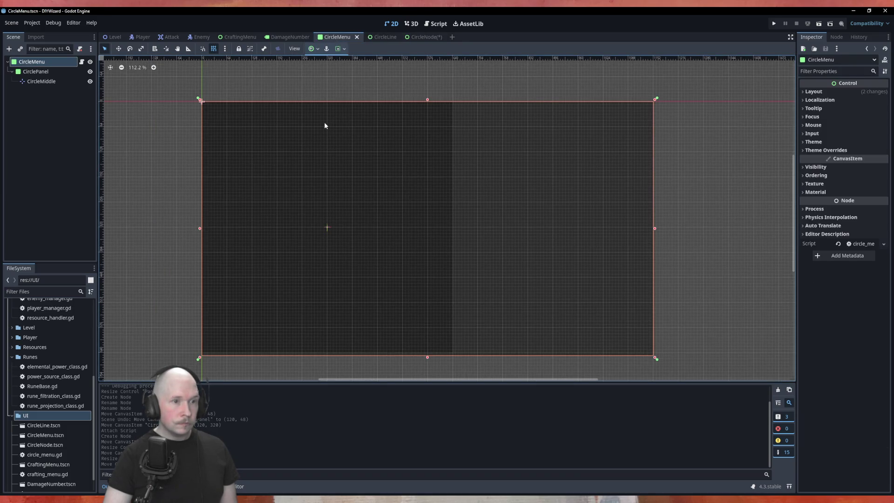
pyautogui.click(425, 35)
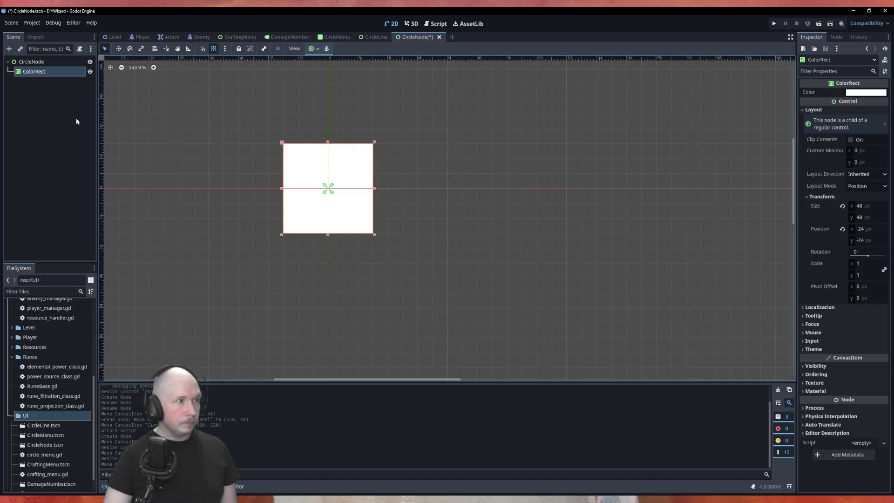
# Add a second ColorRect as a child of the first, sized to cover the square.
pyautogui.rightClick(40, 70)
pyautogui.click(52, 76)
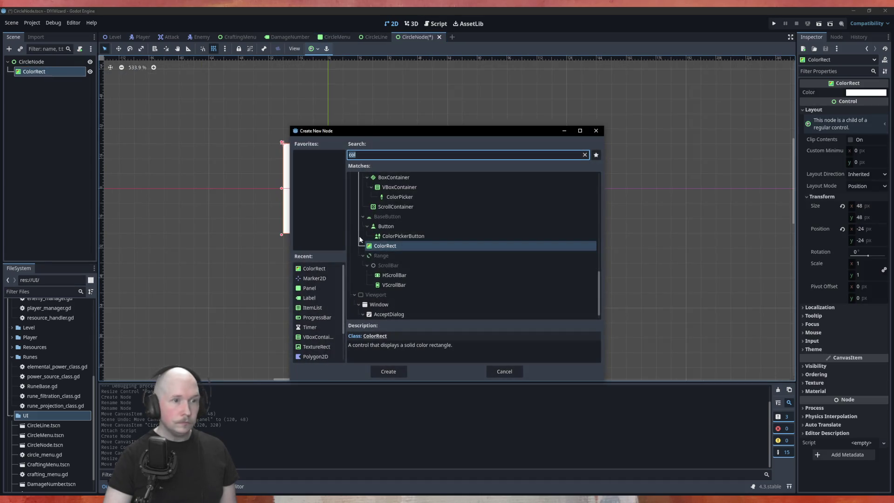
pyautogui.click(397, 372)
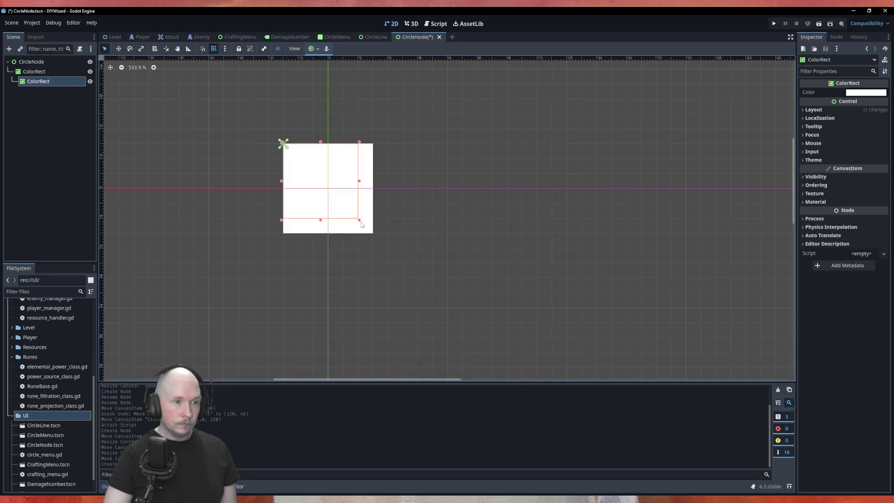
pyautogui.moveTo(360, 224); pyautogui.dragTo(376, 238)
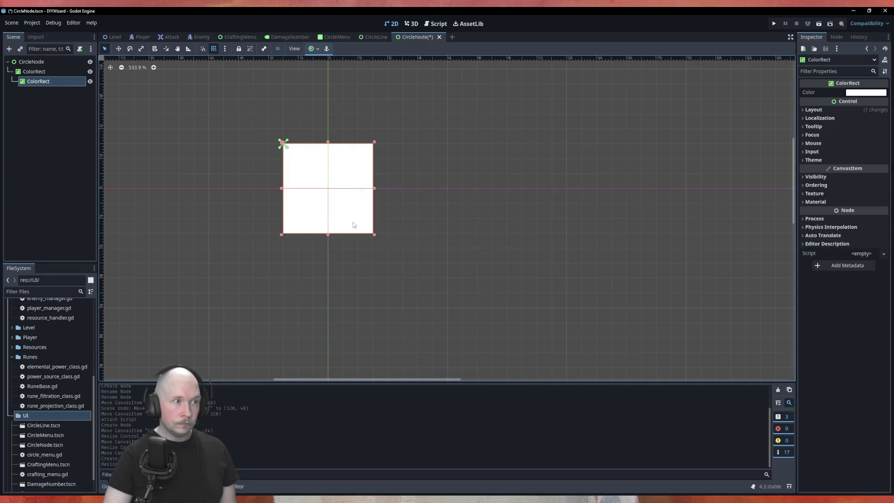
# Rotate the new rect 45° and centre it over the white square.
pyautogui.click(827, 111)
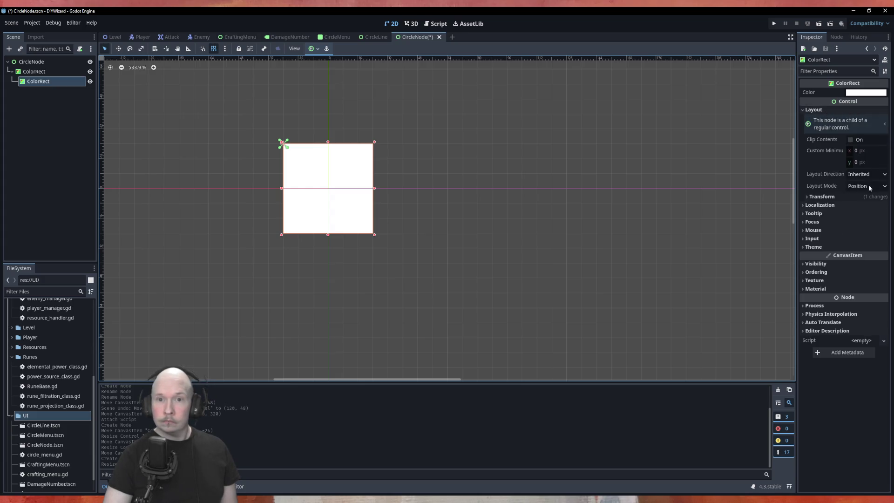
pyautogui.click(829, 196)
pyautogui.click(858, 253)
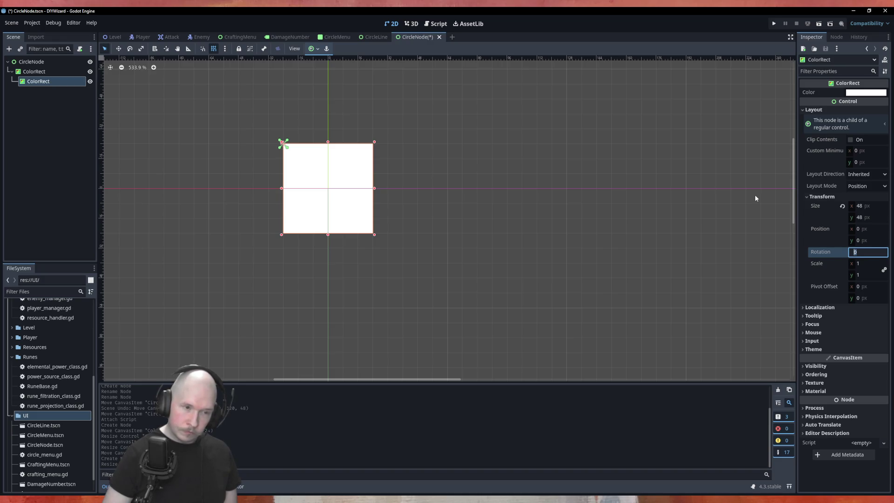
pyautogui.write('45')
pyautogui.press('Return')
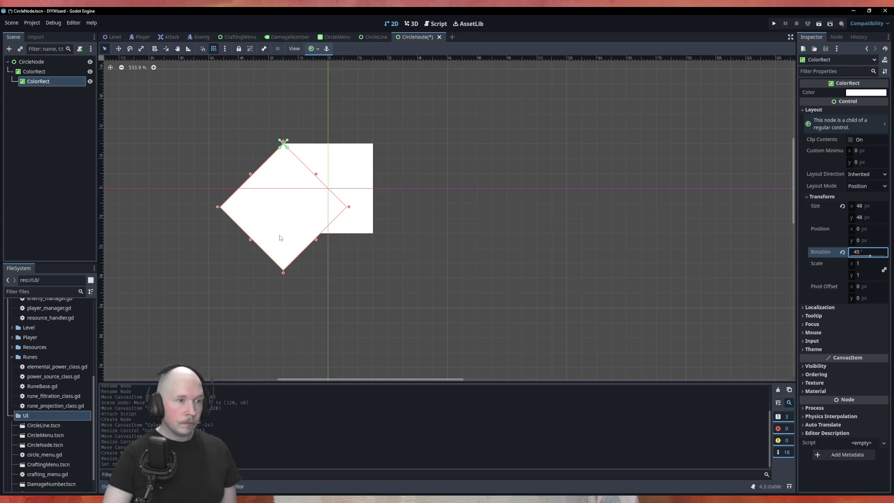
pyautogui.moveTo(285, 236); pyautogui.dragTo(330, 217)
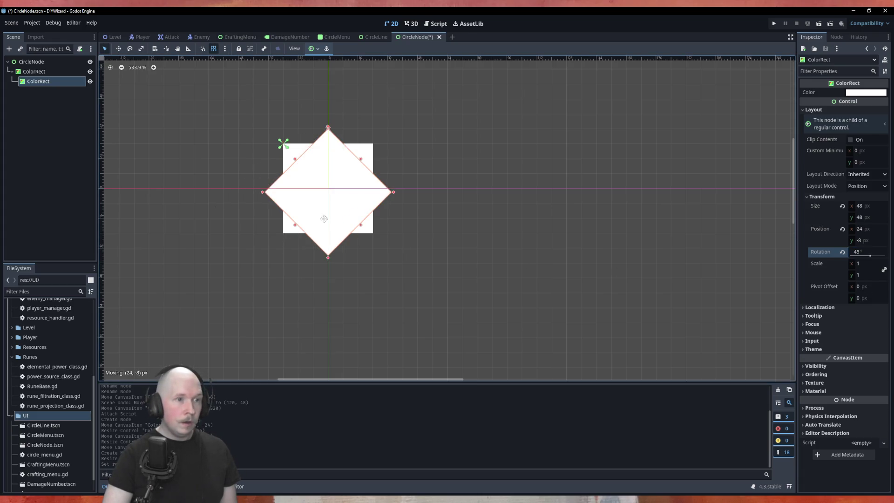
pyautogui.click(409, 246)
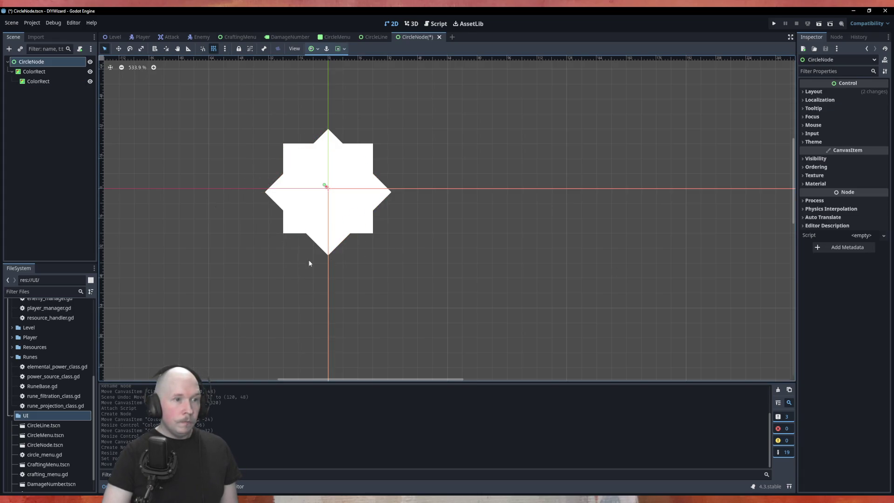
pyautogui.click(65, 137)
pyautogui.click(32, 73)
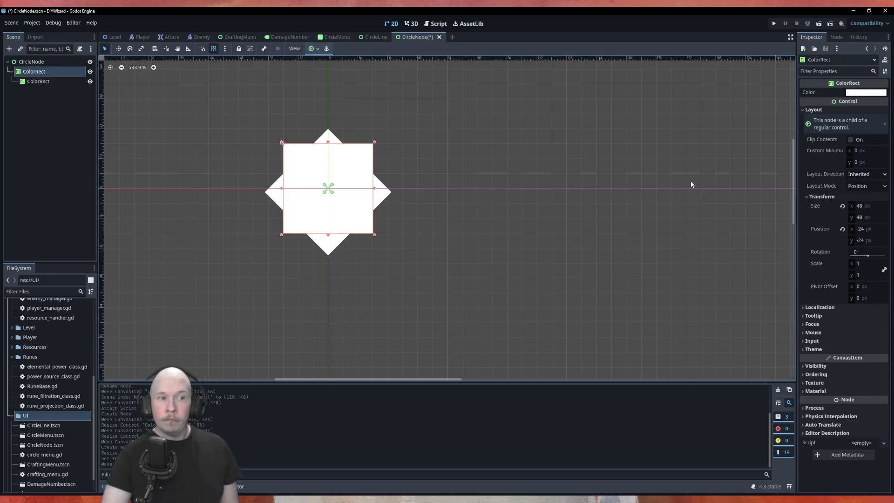
# Tint the underlying square light grey (e1e1e1) and save the CircleNode scene.
pyautogui.click(856, 92)
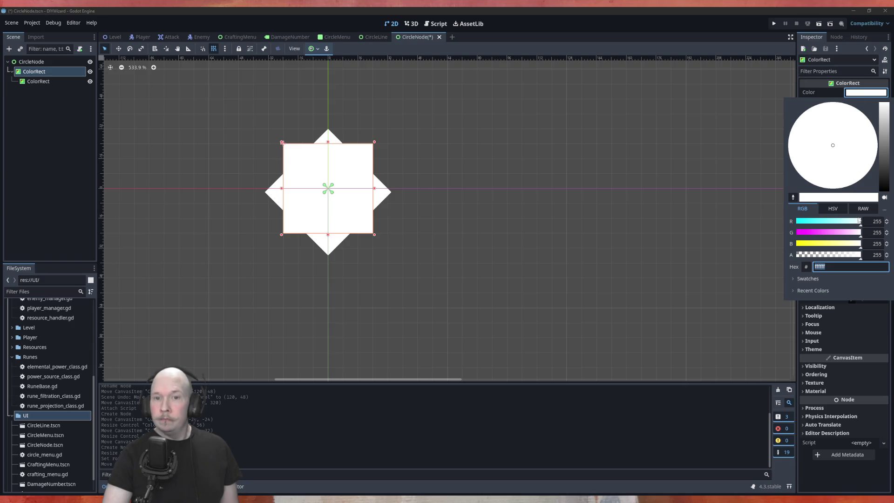
pyautogui.moveTo(883, 108); pyautogui.dragTo(884, 116)
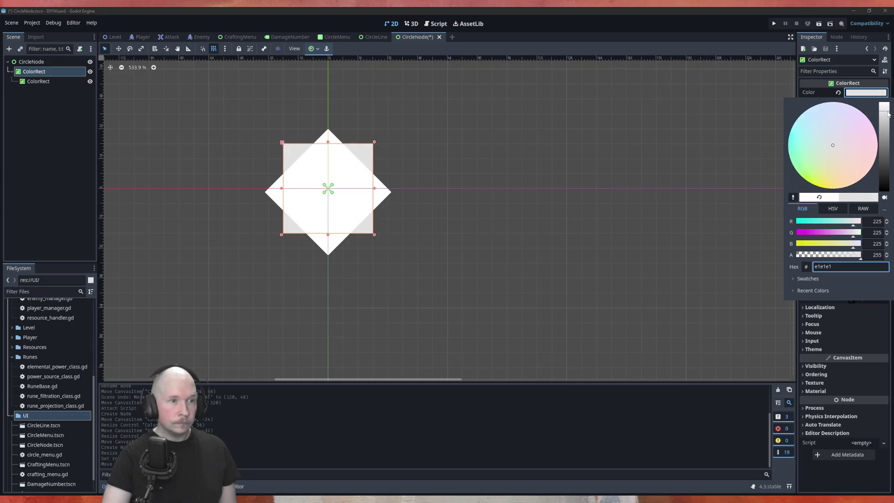
pyautogui.click(615, 168)
pyautogui.click(532, 172)
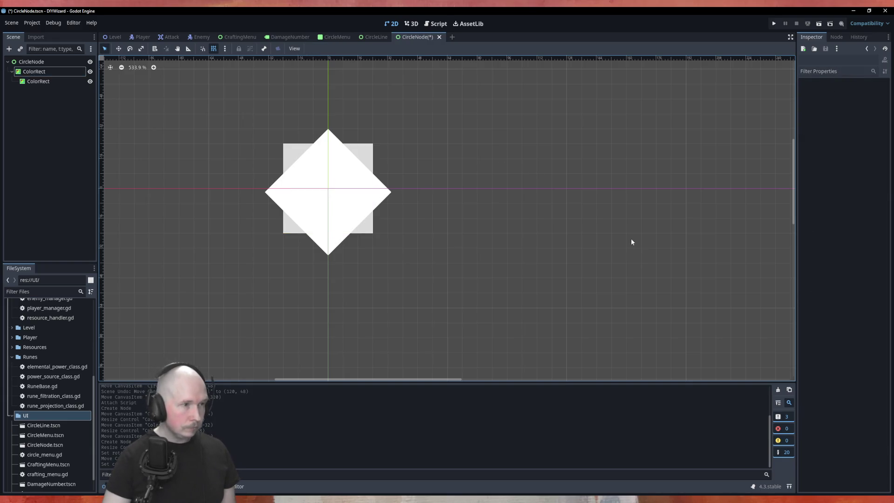
pyautogui.hotkey('ctrl', 's')
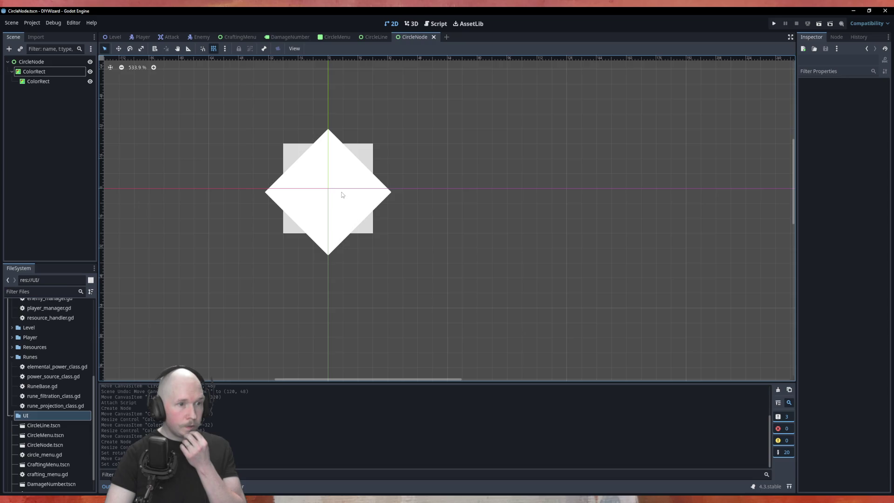
pyautogui.click(344, 217)
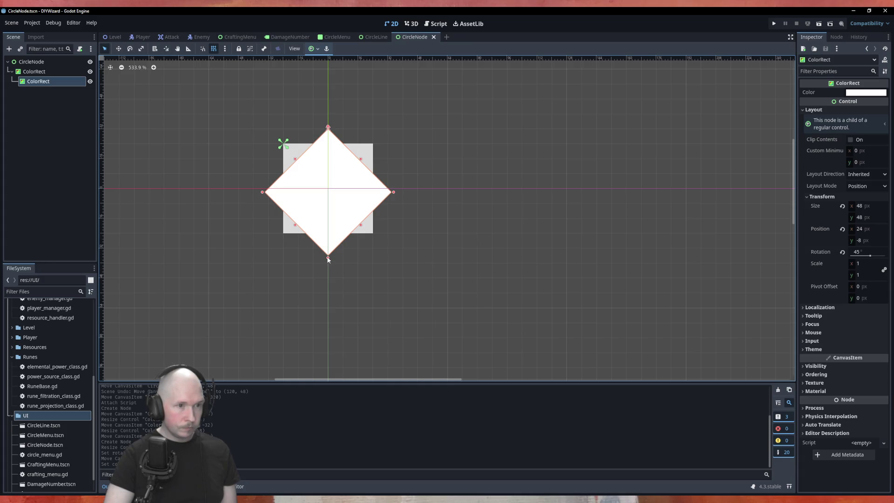
# Resize the white diamond to 45×45 px, collapse ColorRect in the Scene dock, and save.
pyautogui.moveTo(328, 258); pyautogui.dragTo(341, 240)
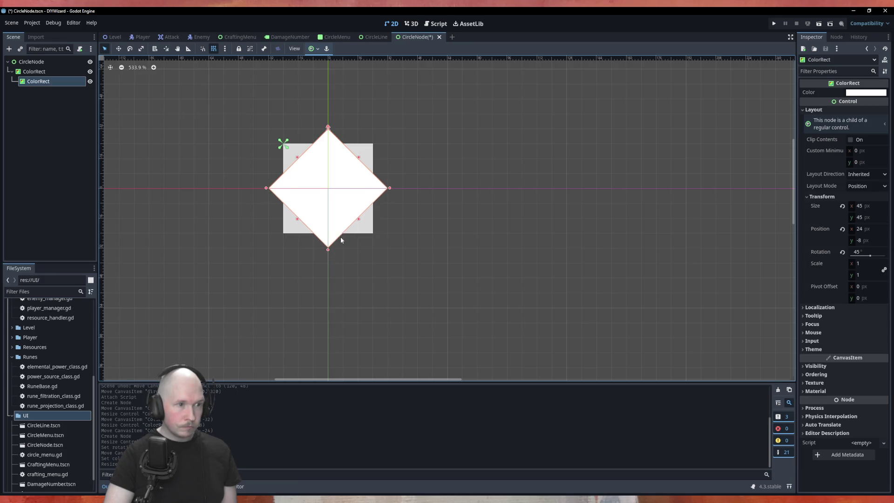
pyautogui.click(439, 259)
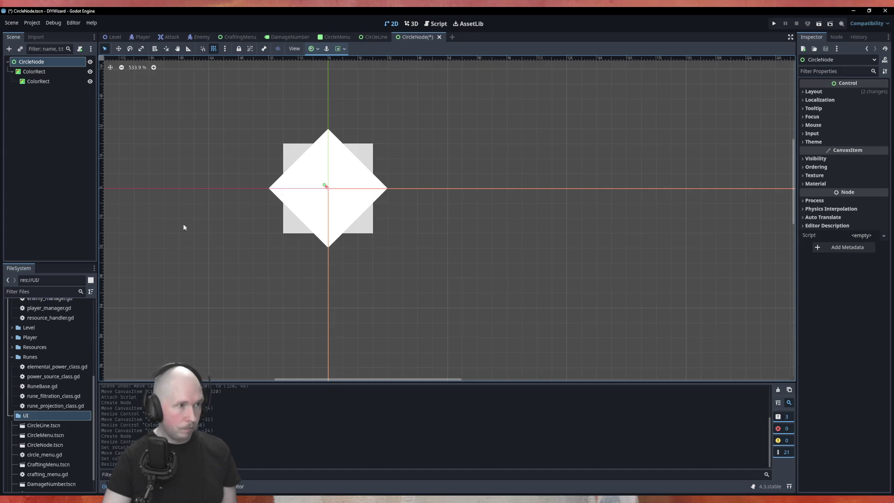
pyautogui.click(12, 72)
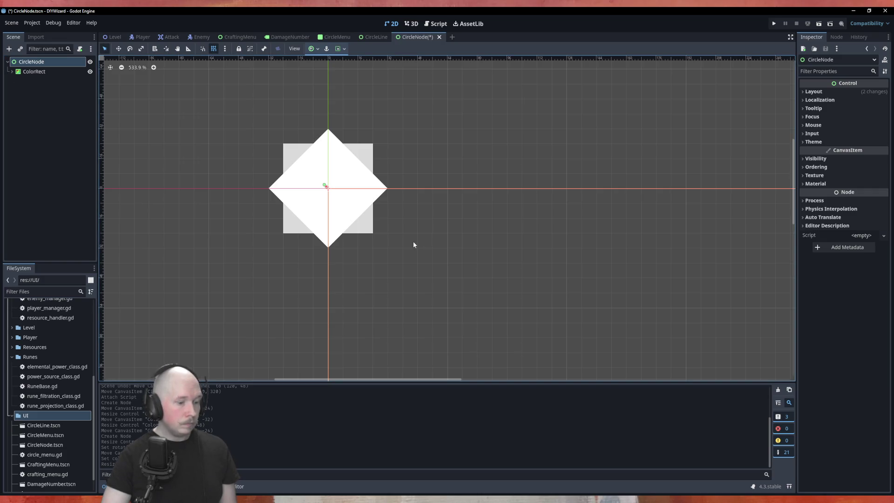
pyautogui.hotkey('ctrl', 's')
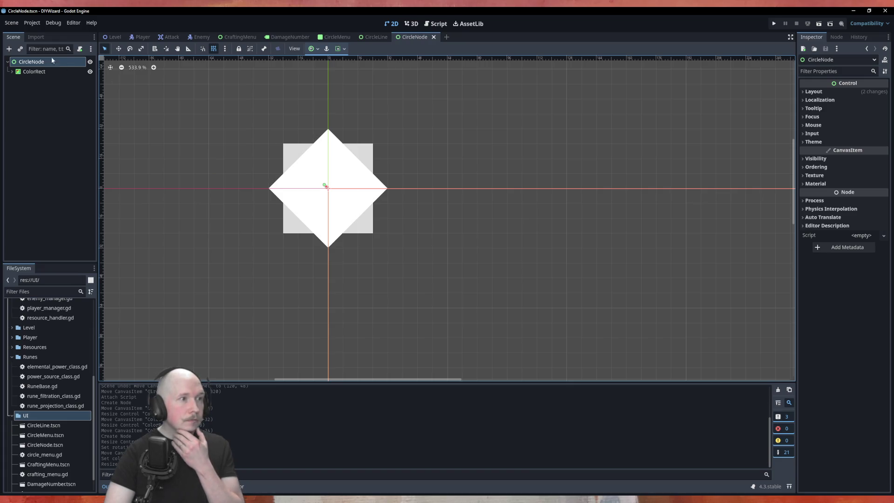
pyautogui.click(80, 49)
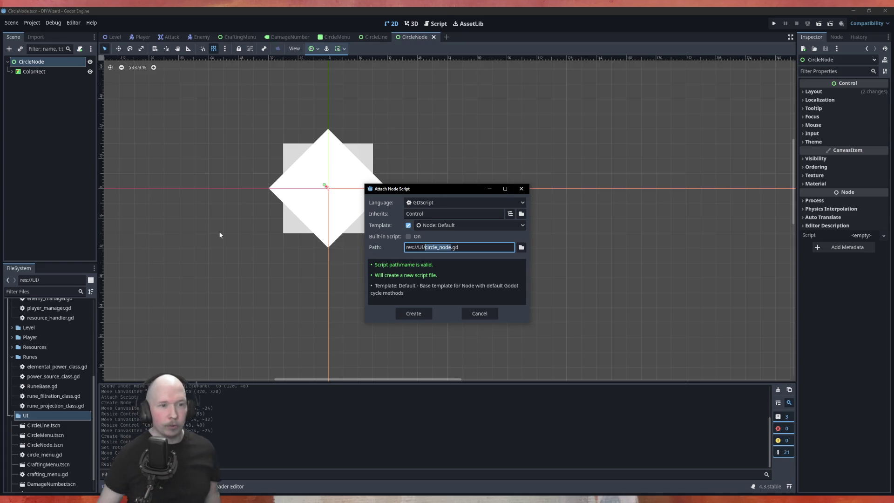
# Cancel the Attach Node Script dialog so CircleNode keeps no script.
pyautogui.click(479, 313)
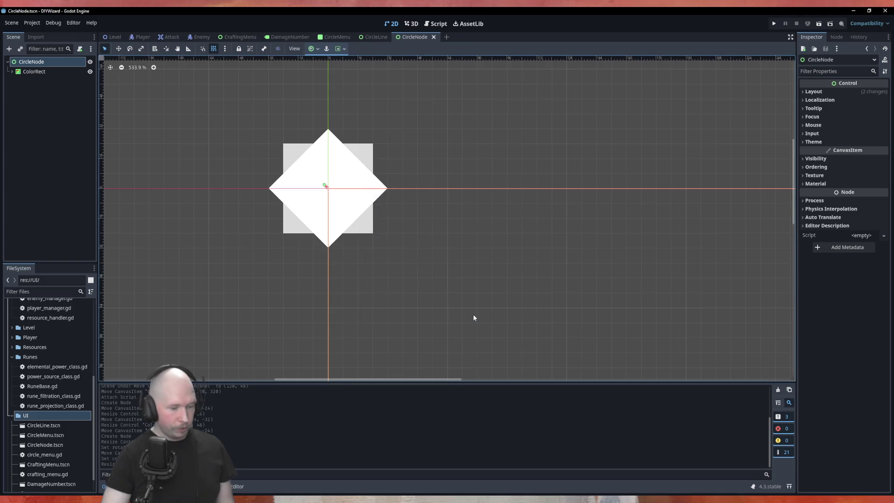
# In the CircleLine scene, add a ColorRect node as a child of the CircleLine root.
pyautogui.click(373, 37)
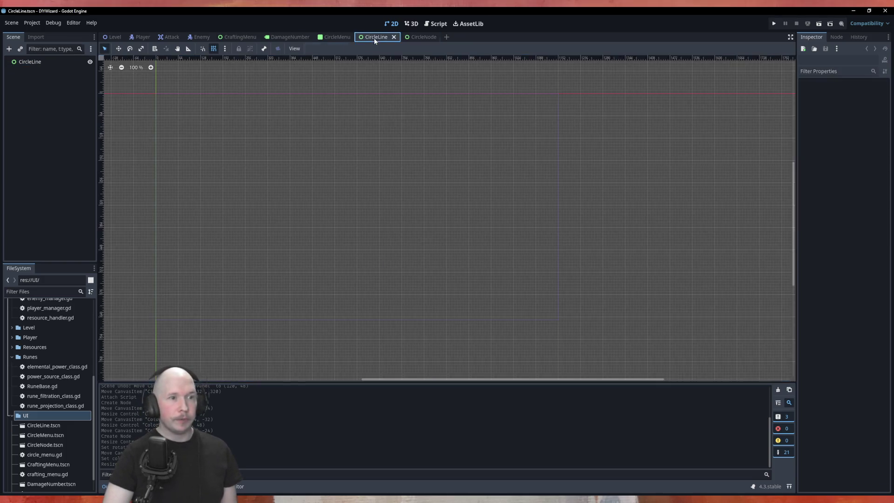
pyautogui.scroll(5, 169, 113)
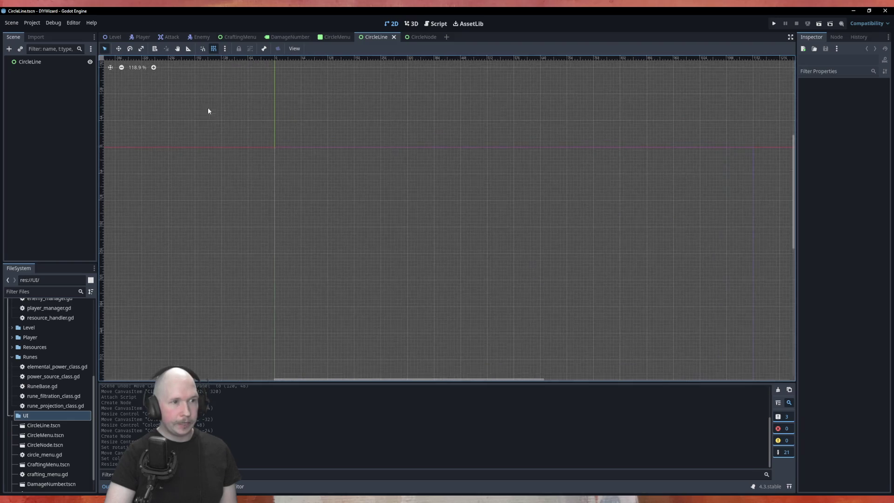
pyautogui.scroll(-1, 366, 207)
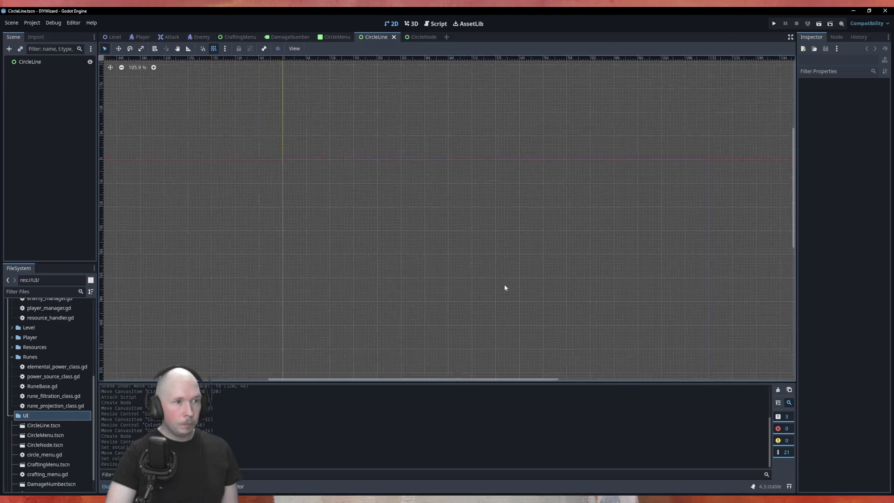
pyautogui.scroll(3, 386, 205)
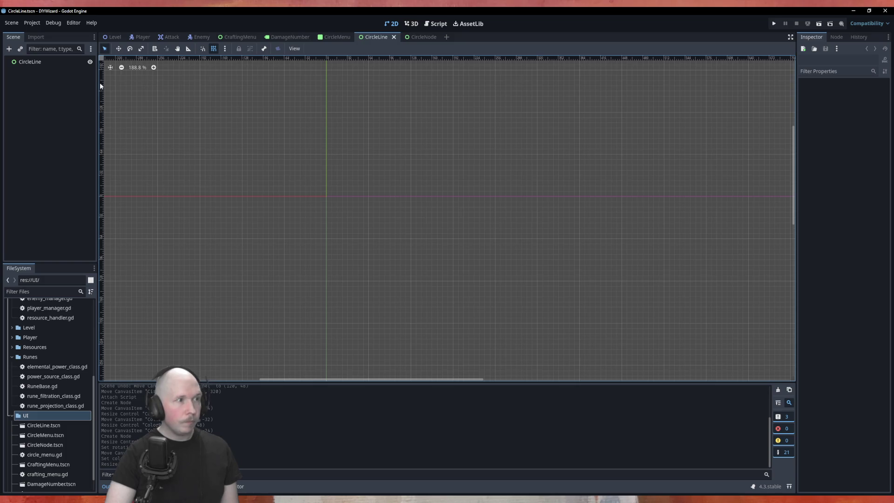
pyautogui.click(39, 62)
pyautogui.rightClick(39, 62)
pyautogui.click(54, 68)
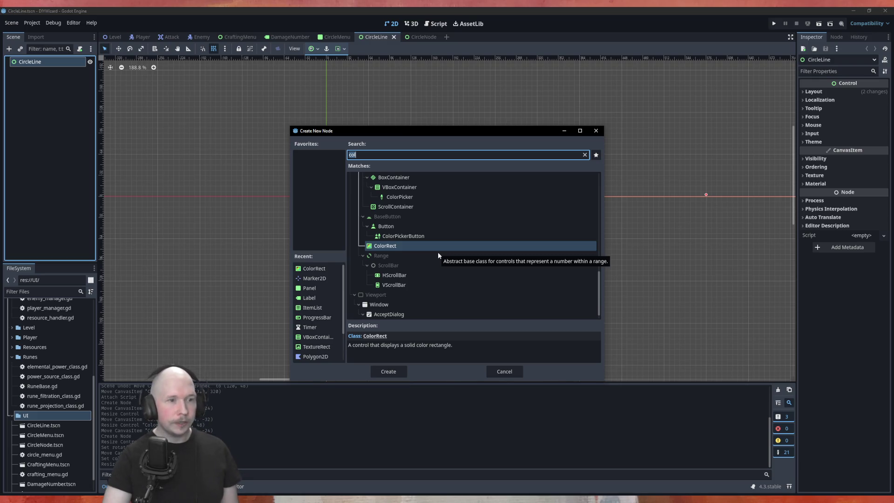
pyautogui.click(438, 255)
pyautogui.click(377, 246)
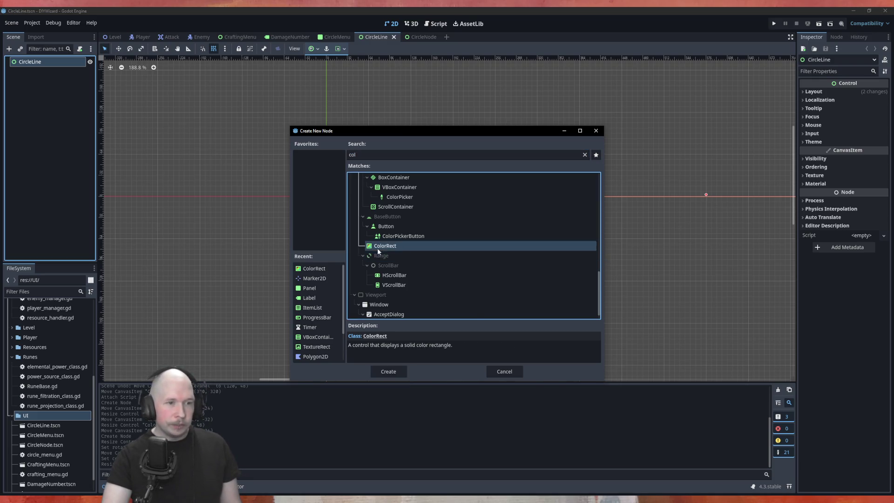
pyautogui.click(388, 371)
pyautogui.scroll(5, 326, 177)
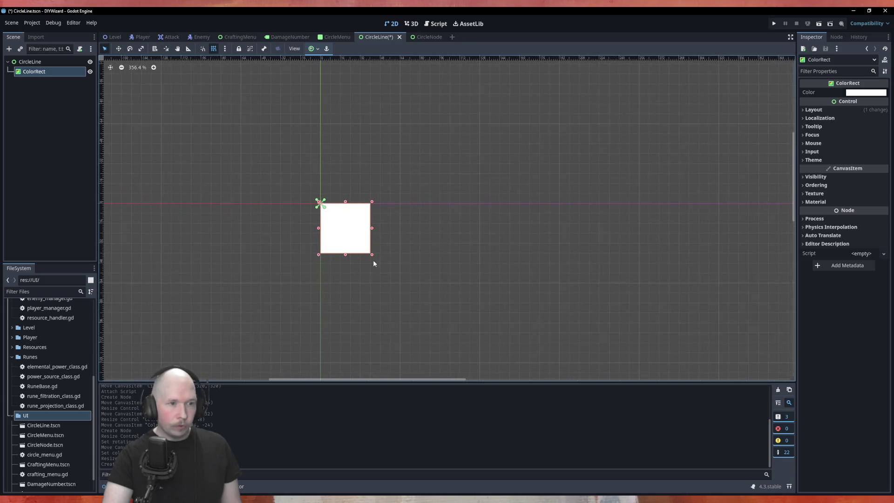
# With snapping off, place the ColorRect so its left-middle sits on the CircleLine origin, and save.
pyautogui.moveTo(371, 255)
pyautogui.mouseDown()
pyautogui.moveTo(702, 202)
pyautogui.moveTo(573, 203)
pyautogui.moveTo(594, 202)
pyautogui.mouseUp()
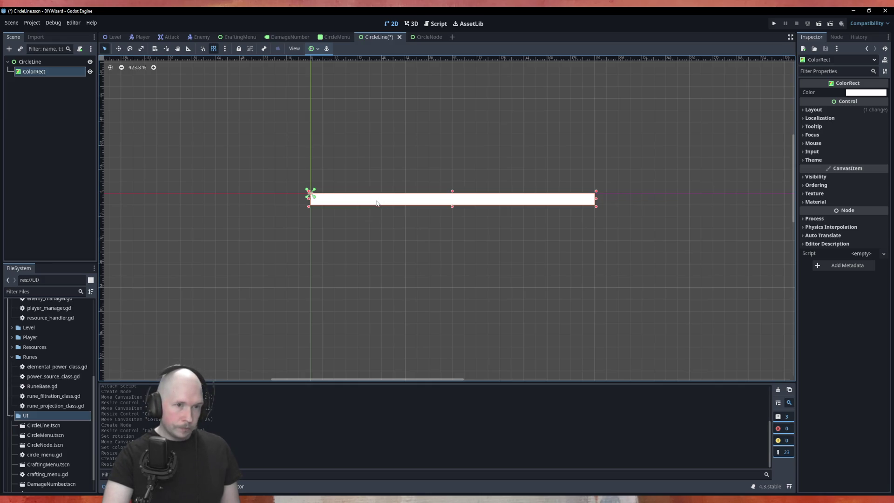
pyautogui.moveTo(596, 201); pyautogui.dragTo(325, 207)
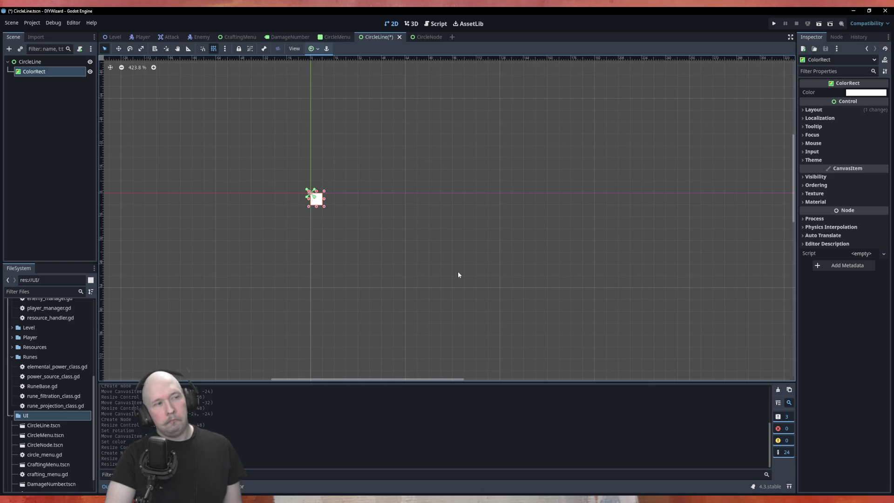
pyautogui.scroll(4, 291, 194)
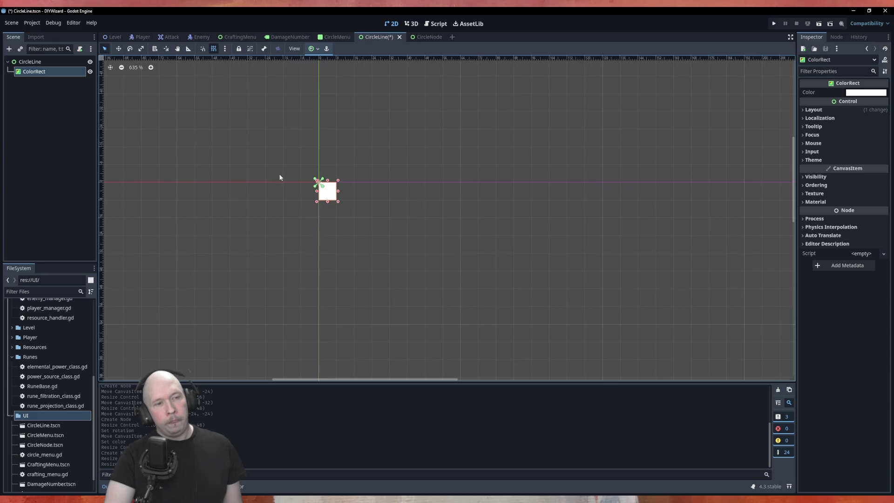
pyautogui.scroll(5, 318, 165)
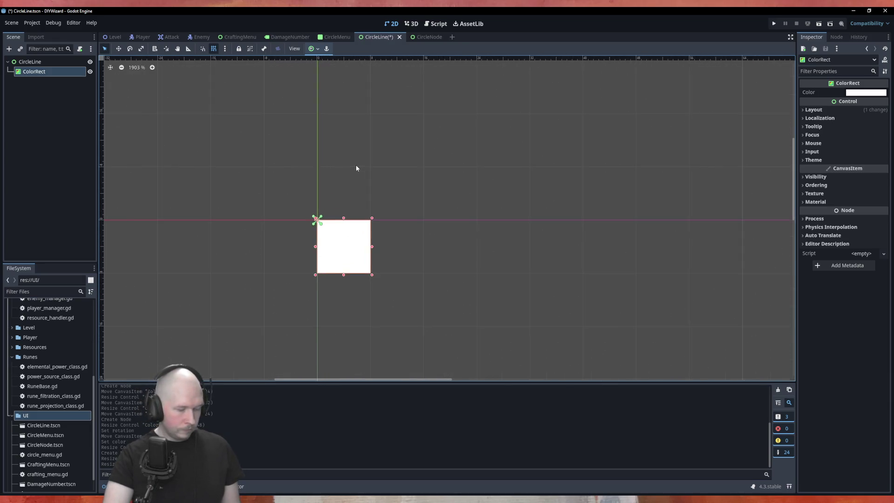
pyautogui.scroll(1, 309, 190)
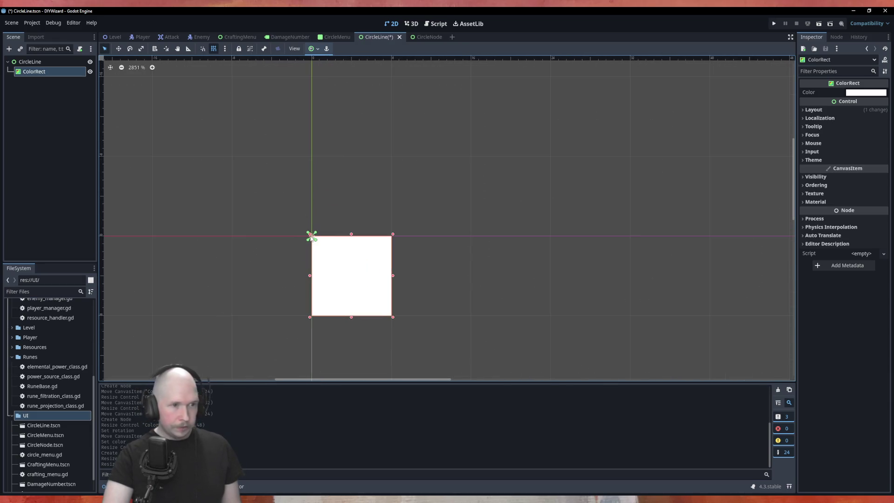
pyautogui.moveTo(359, 287)
pyautogui.mouseDown()
pyautogui.moveTo(441, 281)
pyautogui.moveTo(378, 254)
pyautogui.mouseUp()
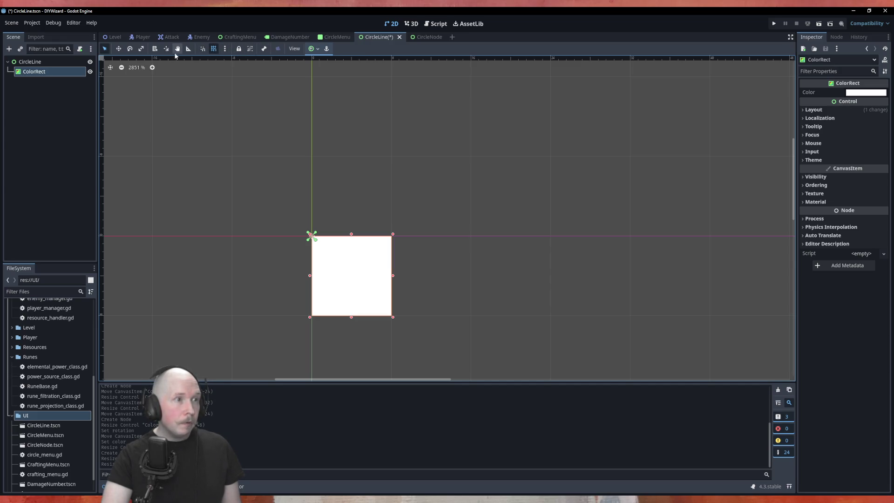
pyautogui.click(214, 48)
pyautogui.moveTo(369, 239)
pyautogui.mouseDown()
pyautogui.moveTo(347, 253)
pyautogui.moveTo(350, 227)
pyautogui.mouseUp()
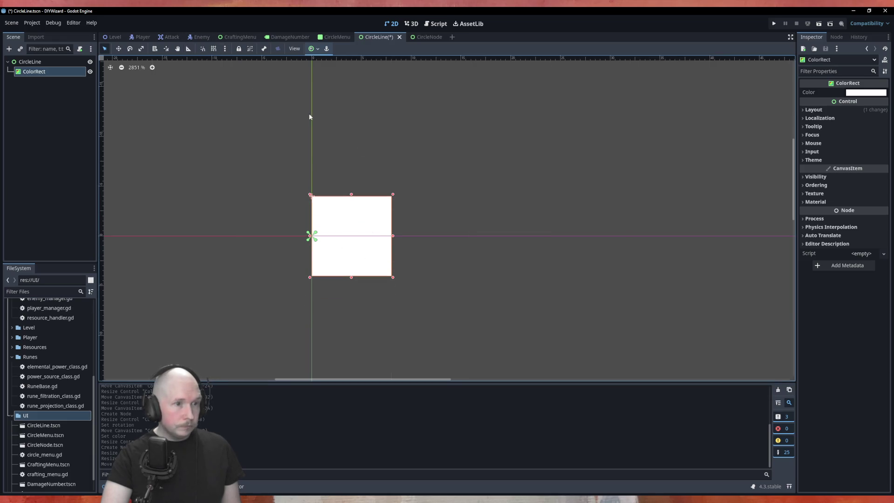
pyautogui.hotkey('ctrl', 's')
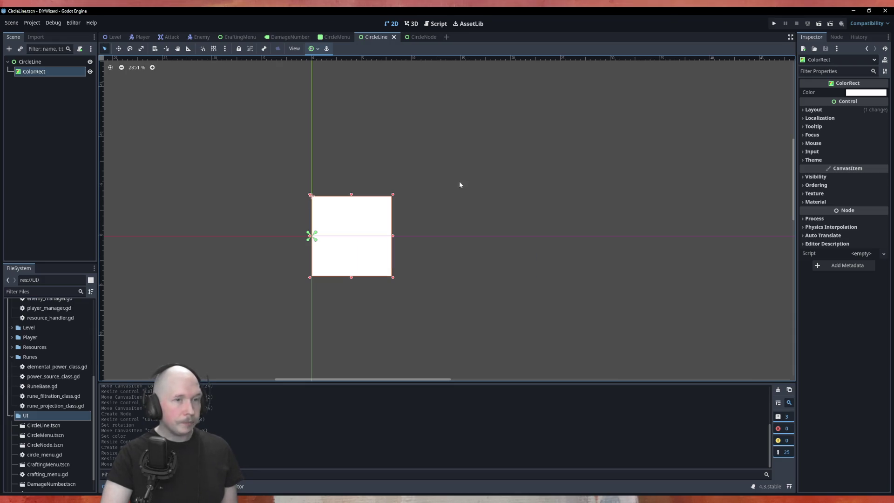
# Set the ColorRect's colour to light cyan and save the CircleLine scene.
pyautogui.click(866, 92)
pyautogui.click(845, 222)
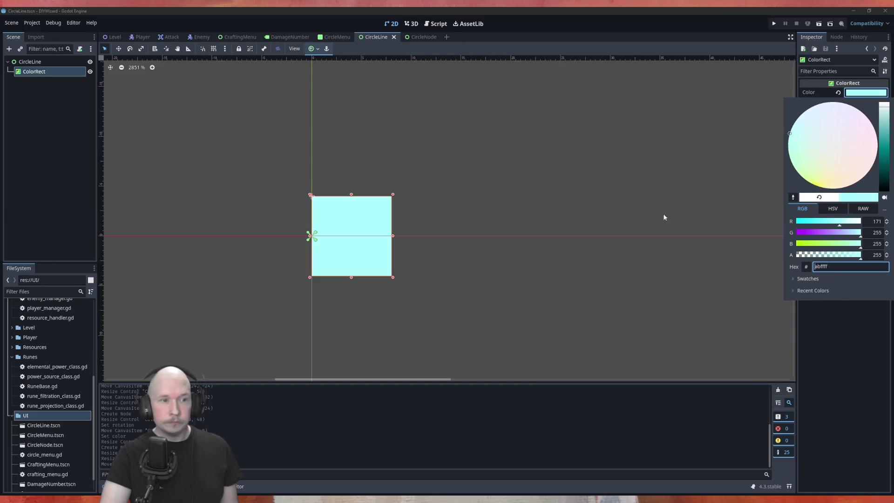
pyautogui.click(641, 202)
pyautogui.hotkey('ctrl', 's')
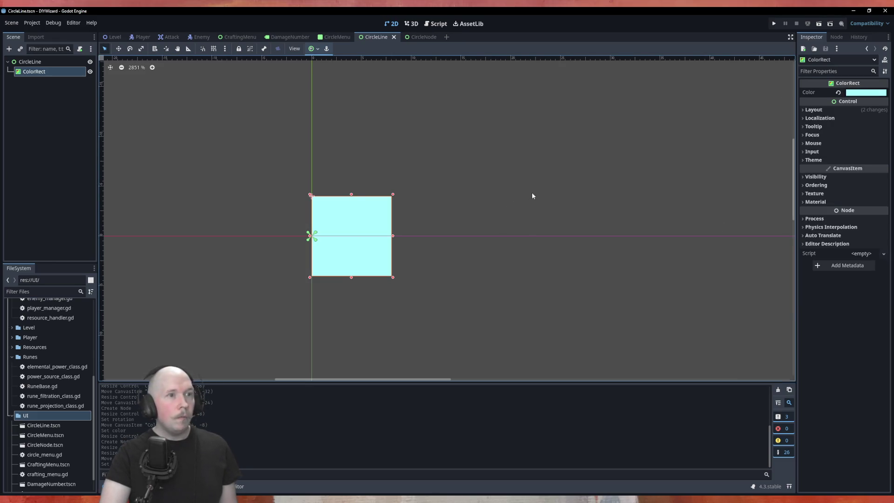
pyautogui.click(335, 37)
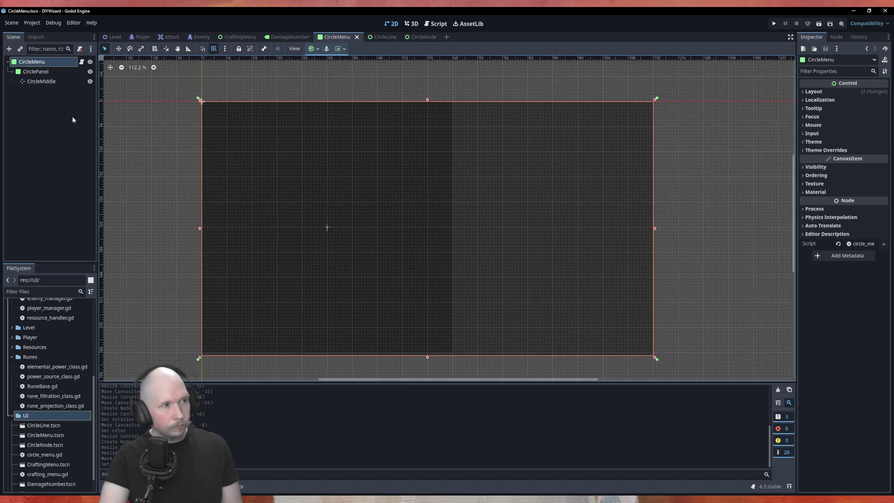
# In circle_menu.gd, add constants CIRCLE_LINE and CIRCLE_NODE preloading CircleLine.tscn and CircleNode.tscn.
pyautogui.click(82, 62)
pyautogui.scroll(-1, 56, 419)
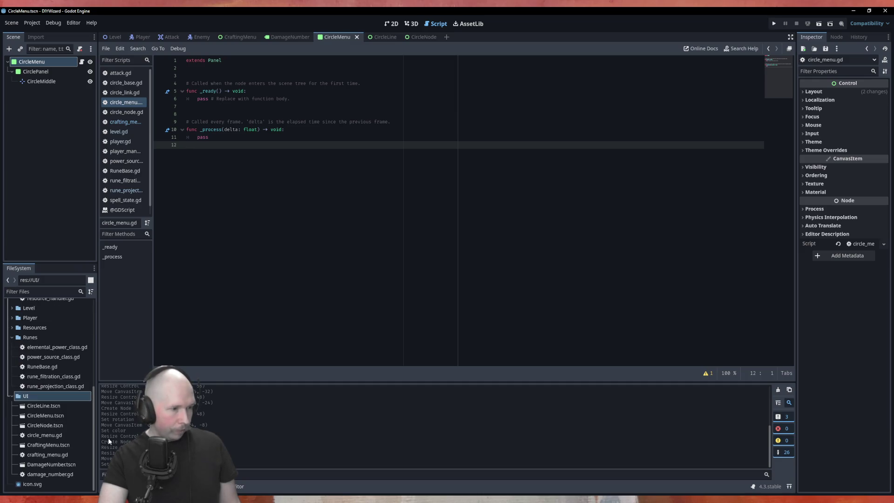
pyautogui.moveTo(42, 406); pyautogui.dragTo(242, 79)
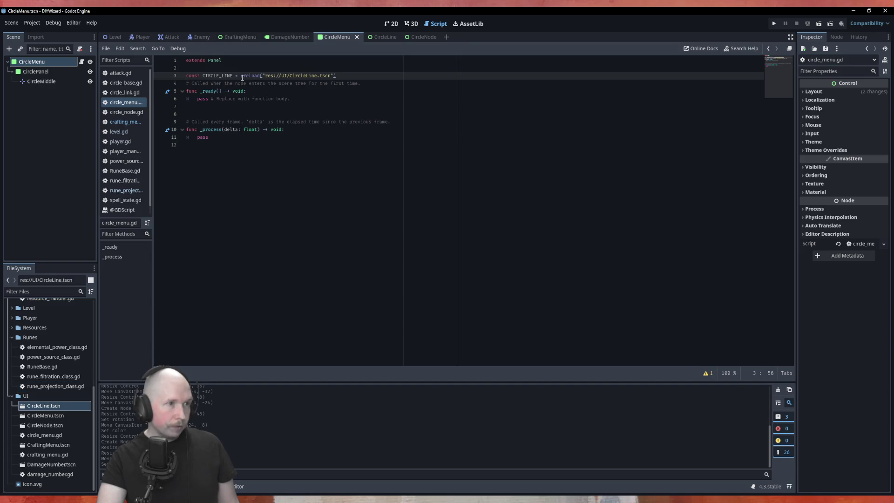
pyautogui.press('Return')
pyautogui.press('Return')
pyautogui.press('Return')
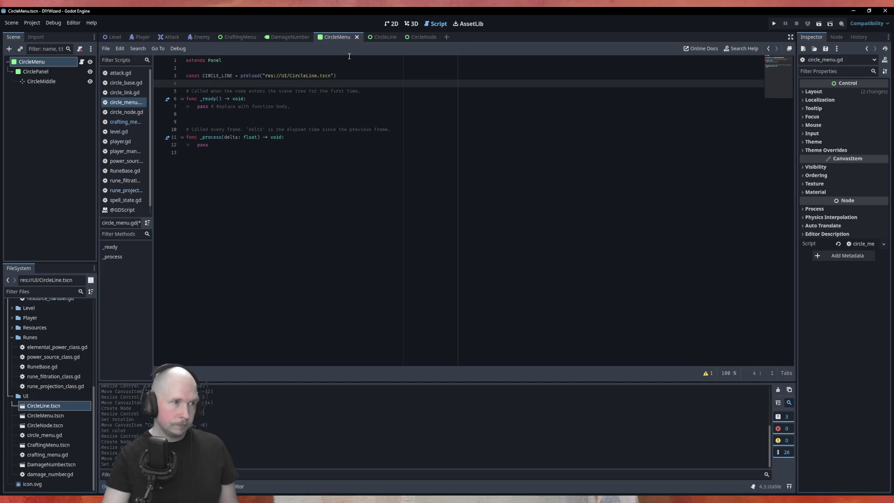
pyautogui.moveTo(47, 425)
pyautogui.mouseDown()
pyautogui.moveTo(227, 160)
pyautogui.moveTo(219, 83)
pyautogui.mouseUp()
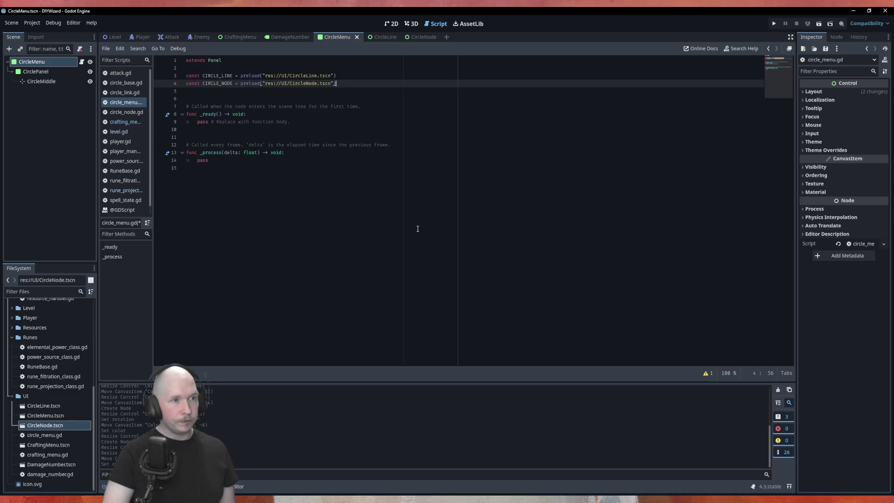
pyautogui.click(269, 118)
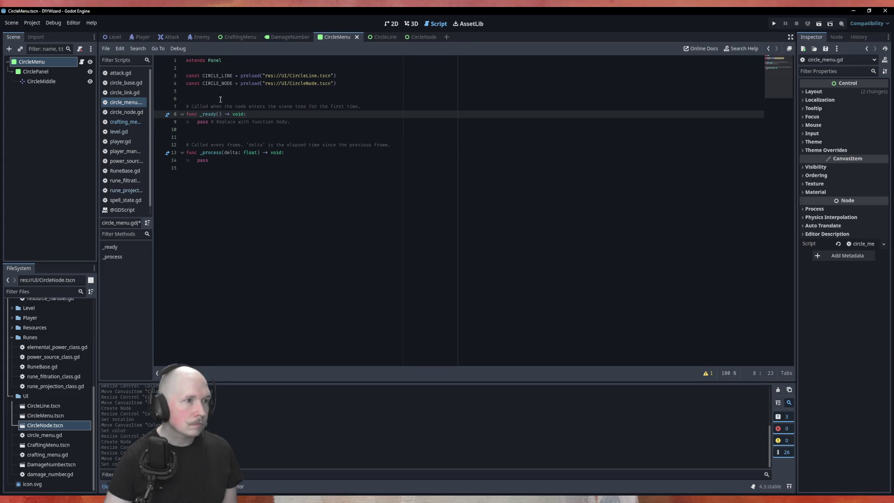
pyautogui.hotkey('alt', 'Left')
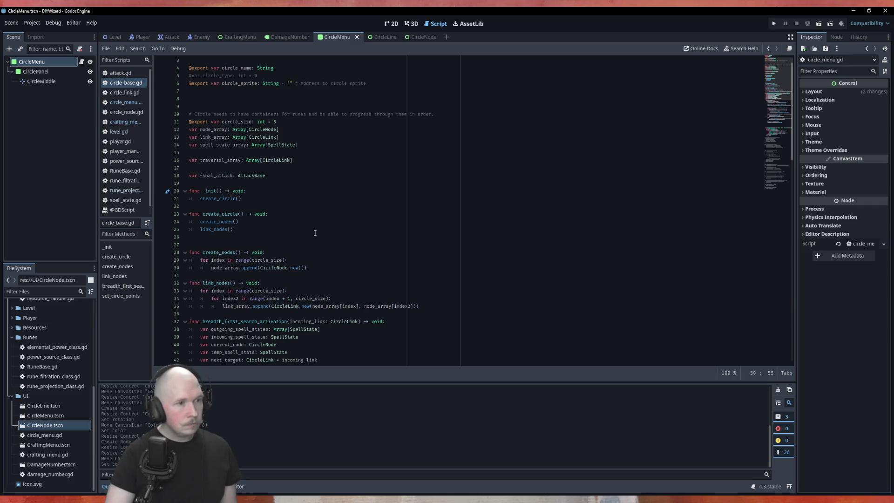
# Review the set_circle_points function in circle_base.gd, then return to circle_menu.gd.
pyautogui.scroll(-10, 315, 233)
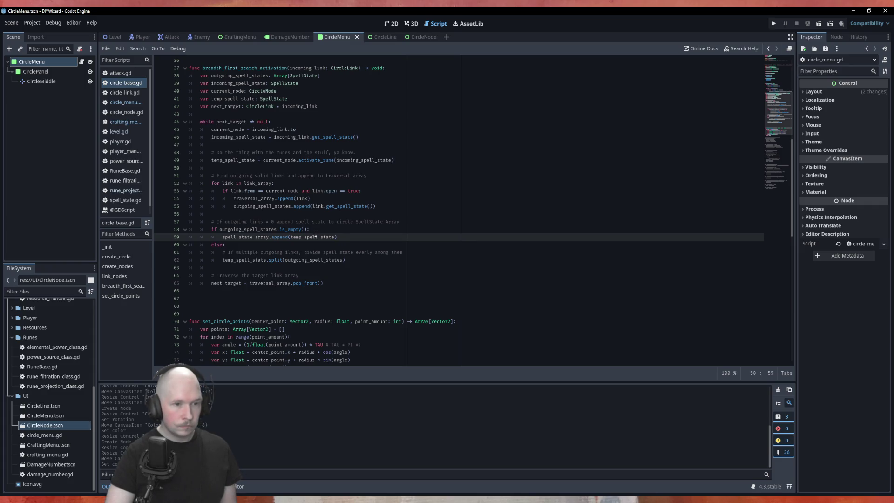
pyautogui.scroll(10, 315, 233)
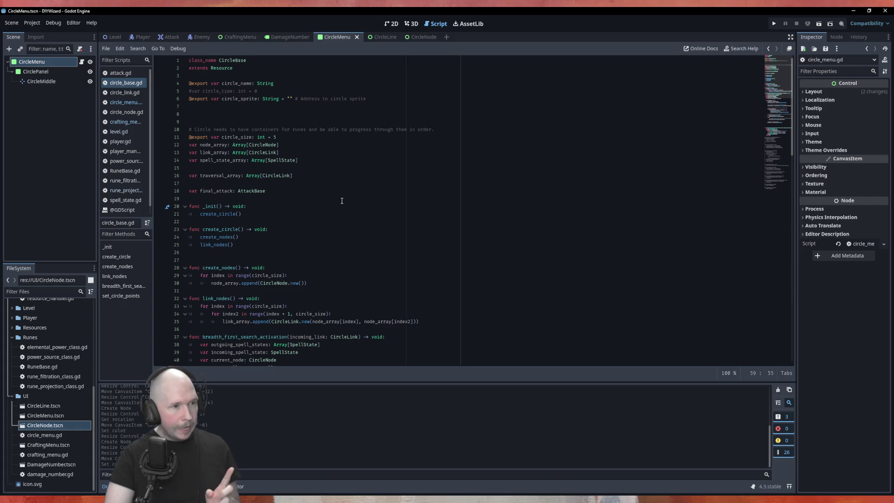
pyautogui.scroll(-2, 342, 200)
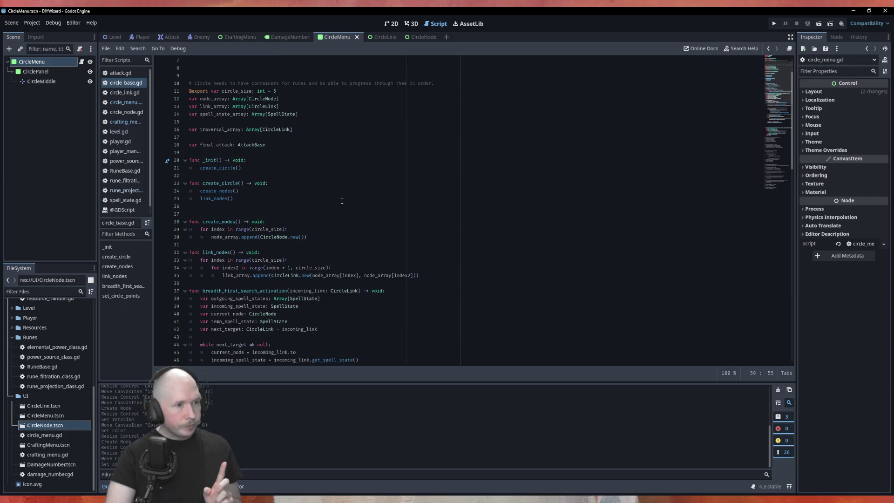
pyautogui.scroll(-9, 342, 200)
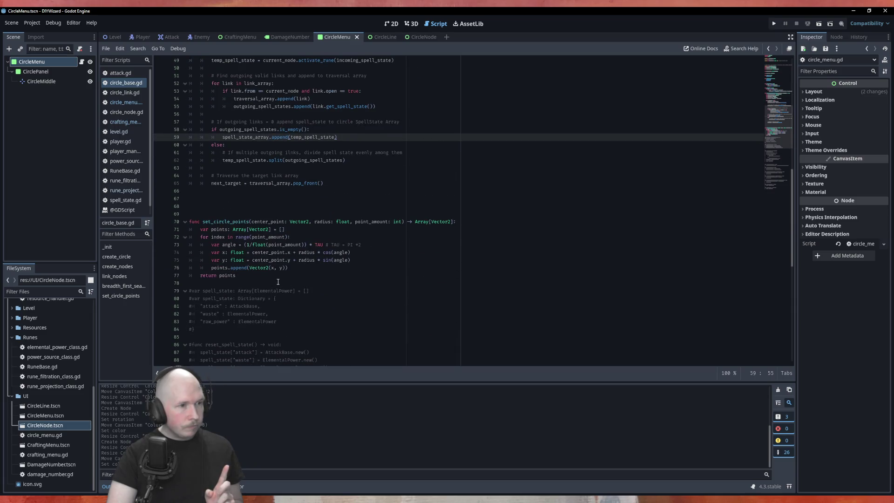
pyautogui.scroll(11, 278, 280)
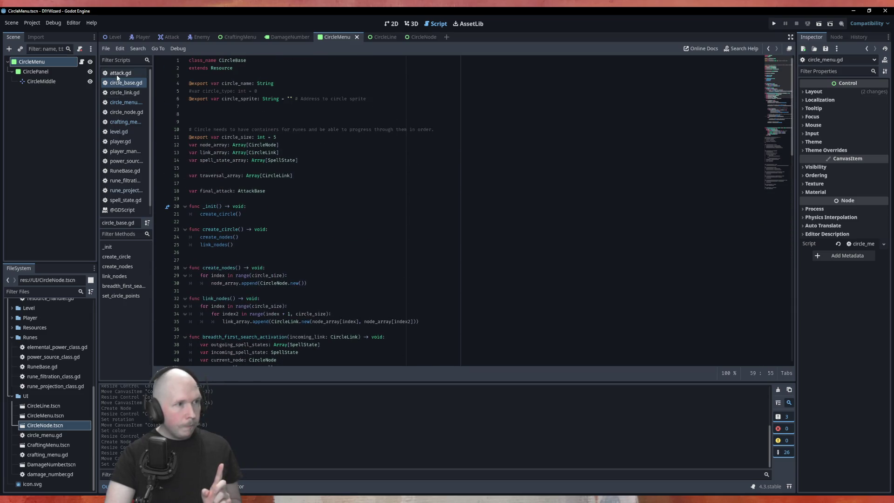
pyautogui.click(122, 102)
# Declare var circle: CircleBase = CircleBase.new() below the preload constants in circle_menu.gd.
pyautogui.click(260, 101)
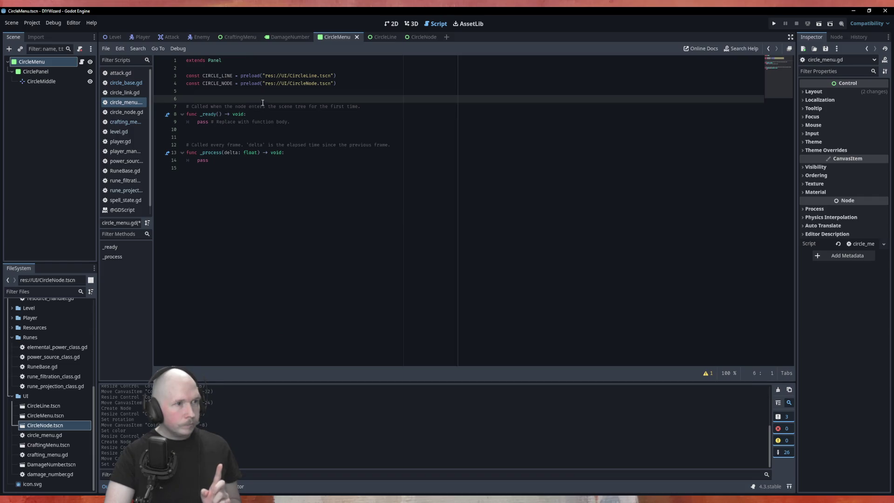
pyautogui.write('var circle:')
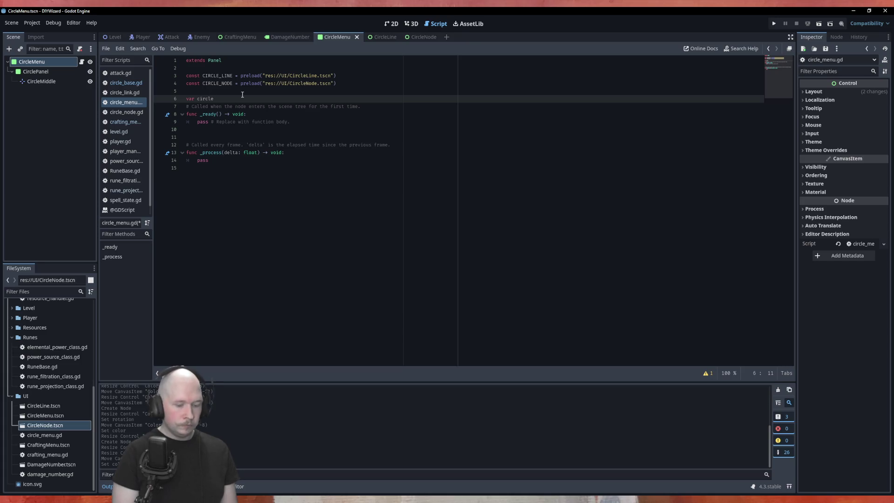
pyautogui.write(' Ci')
pyautogui.press('Return')
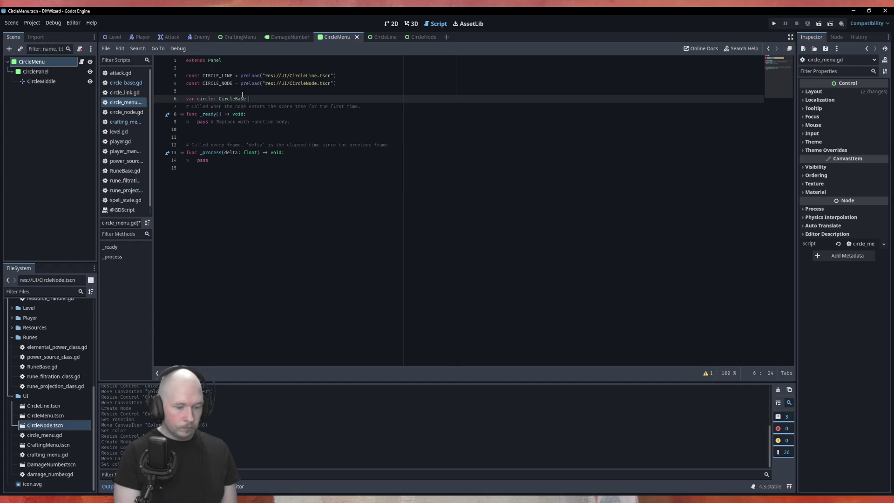
pyautogui.write('= Cir')
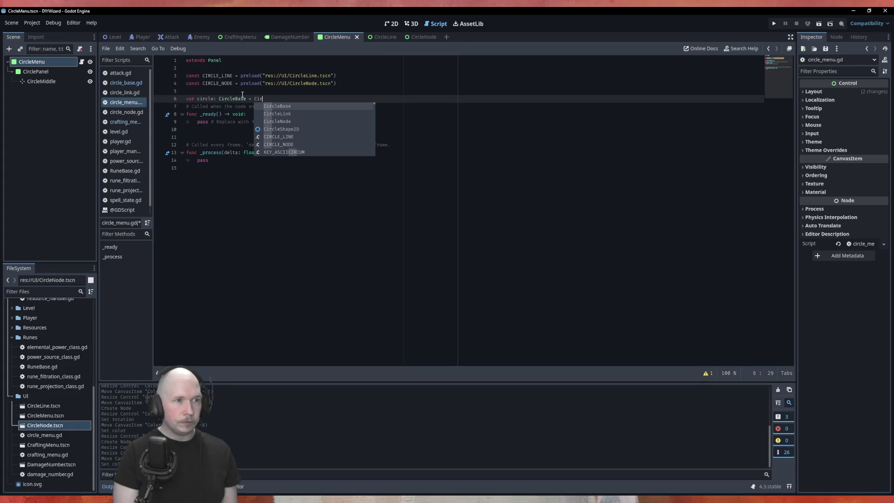
pyautogui.press('Return')
pyautogui.write('.ne')
pyautogui.press('Return')
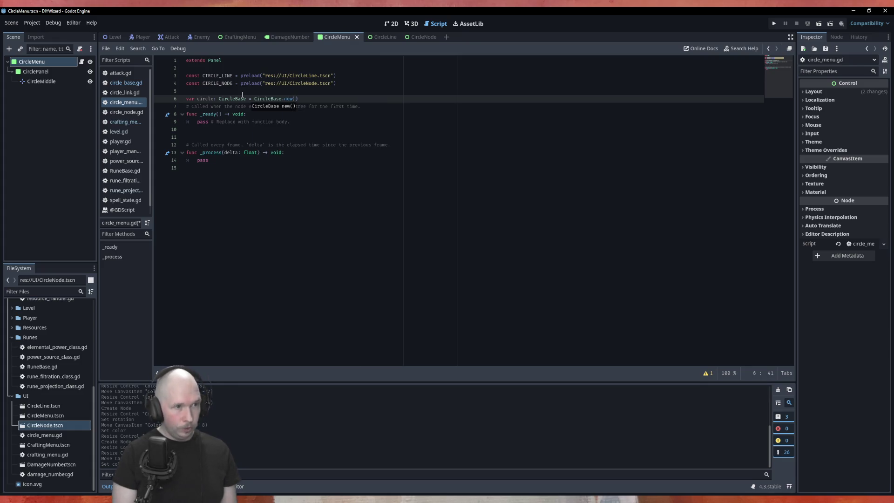
pyautogui.click(335, 99)
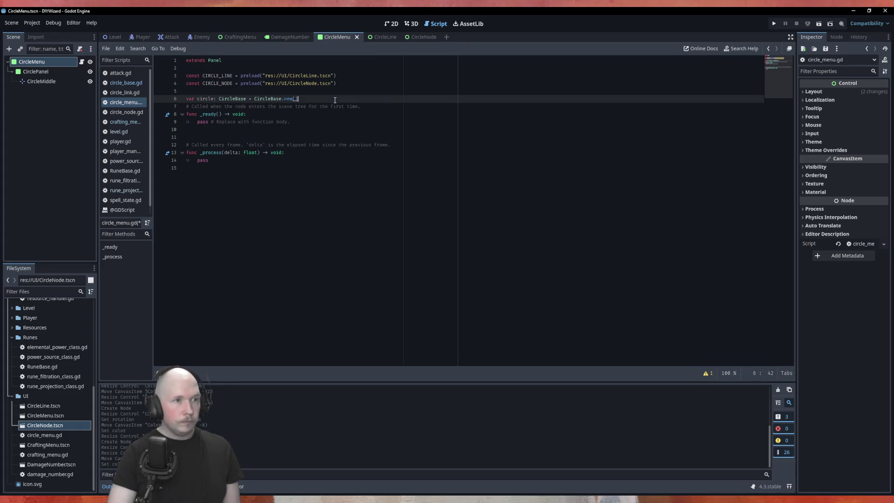
pyautogui.press('Return')
pyautogui.press('Return')
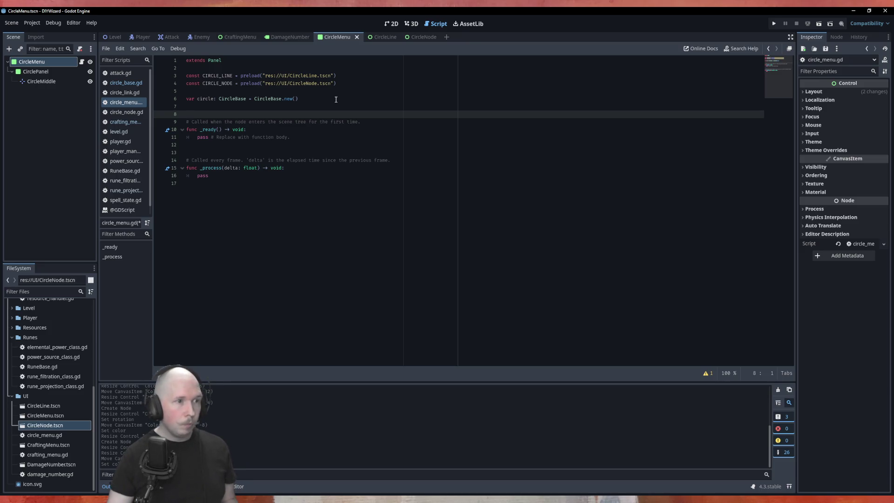
pyautogui.click(296, 131)
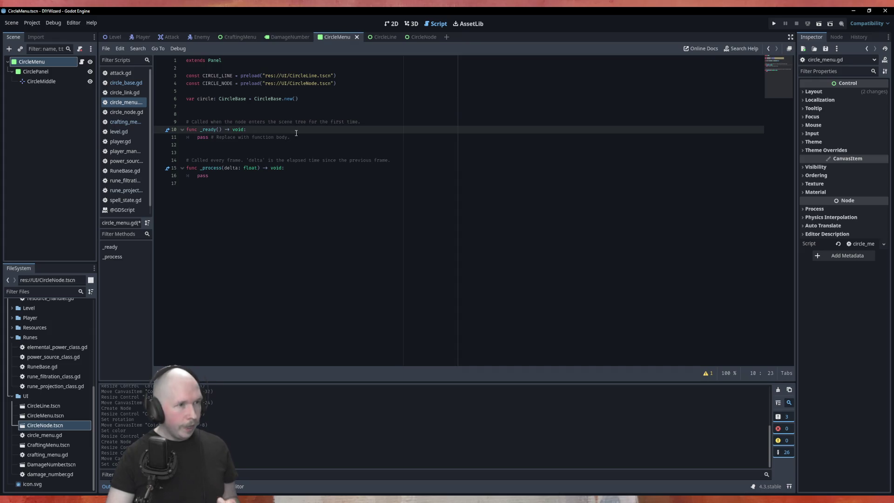
pyautogui.click(41, 82)
pyautogui.moveTo(40, 83)
pyautogui.mouseDown()
pyautogui.moveTo(279, 88)
pyautogui.moveTo(277, 120)
pyautogui.moveTo(292, 93)
pyautogui.mouseUp()
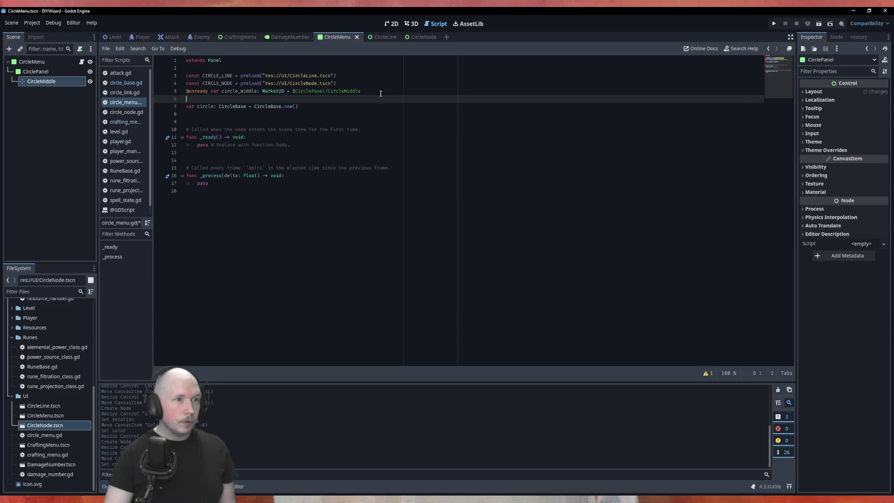
pyautogui.press('Up')
pyautogui.press('Up')
pyautogui.press('End')
pyautogui.press('Return')
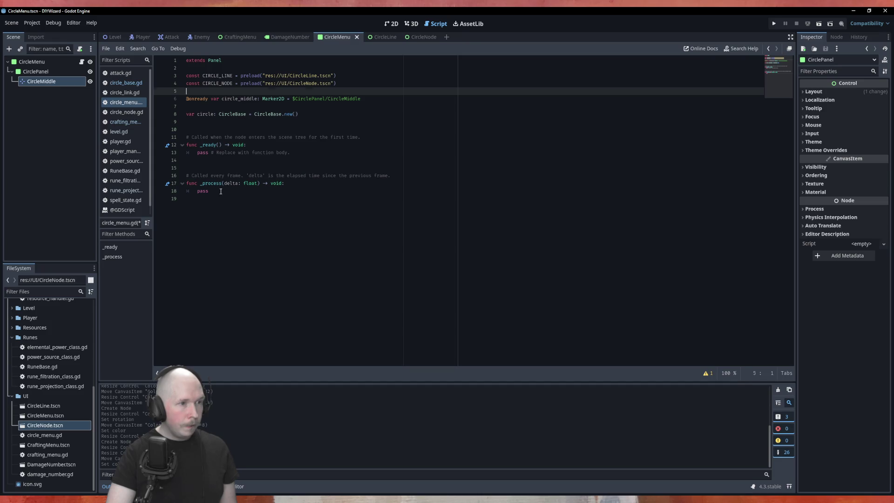
# Declare a node_locations variable of type Array[Vector2] below the circle variable.
pyautogui.moveTo(221, 191); pyautogui.dragTo(180, 175)
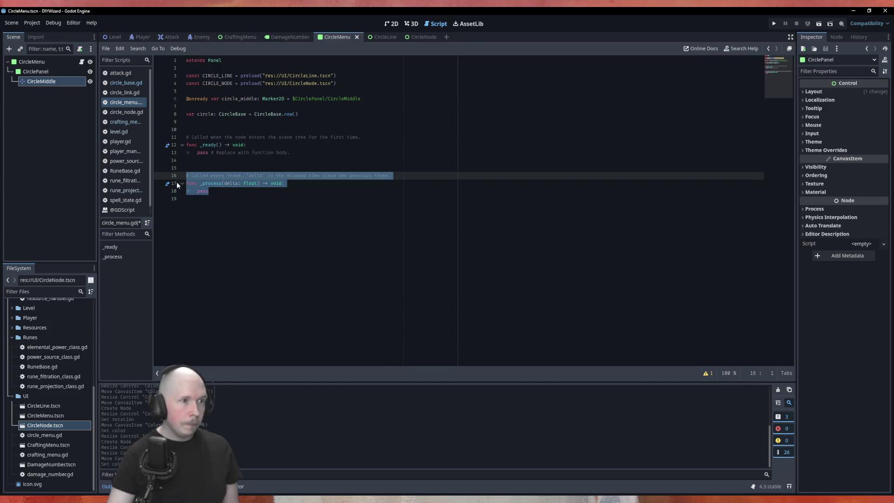
pyautogui.click(206, 122)
pyautogui.write('var')
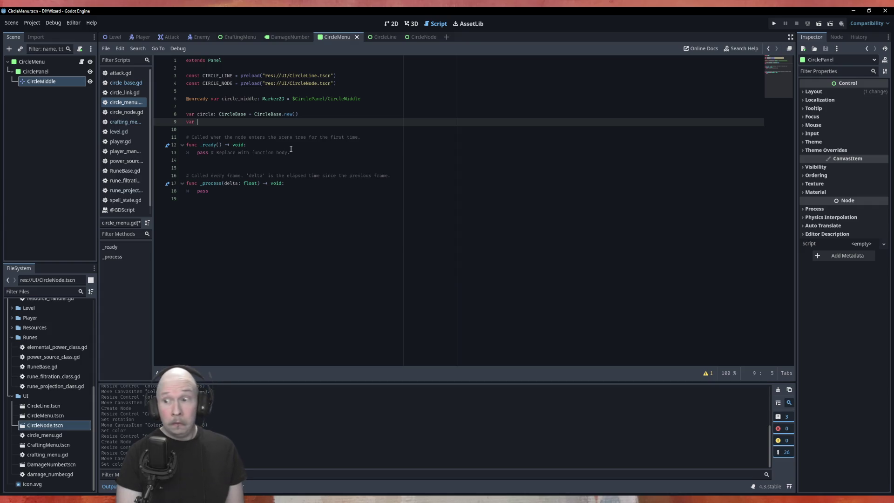
pyautogui.write('node_loca')
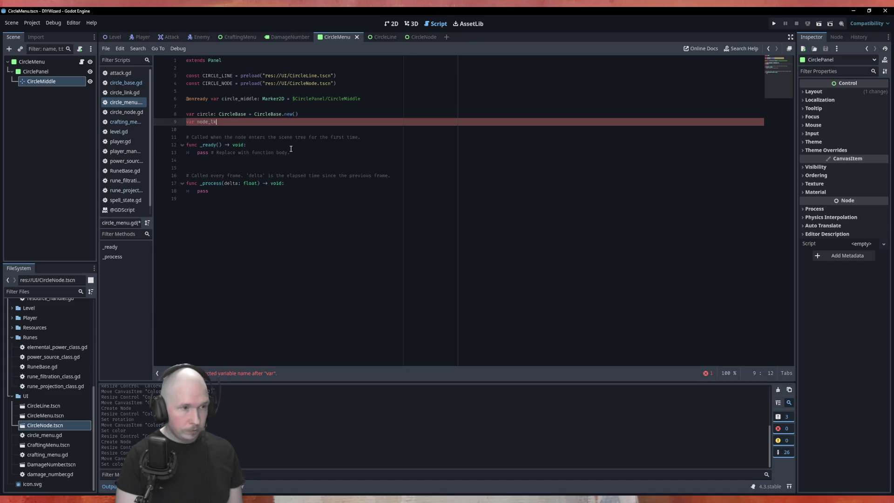
pyautogui.write('tions: A')
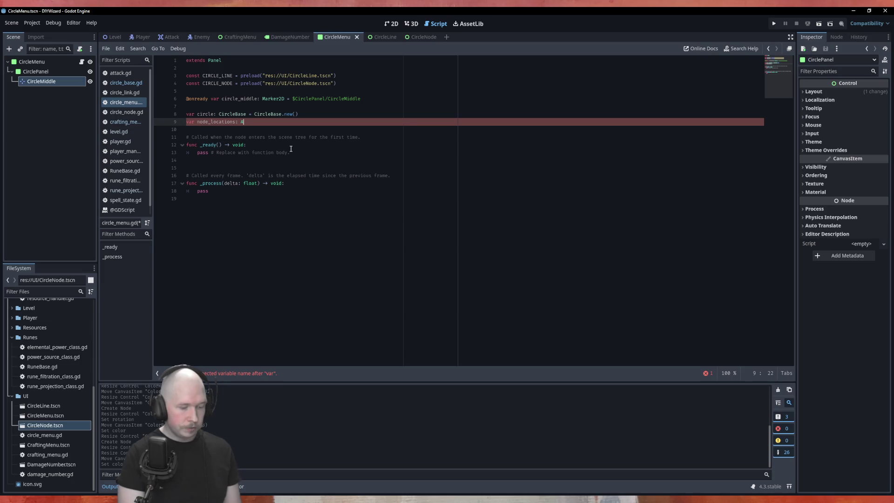
pyautogui.write('rray')
pyautogui.write('[V')
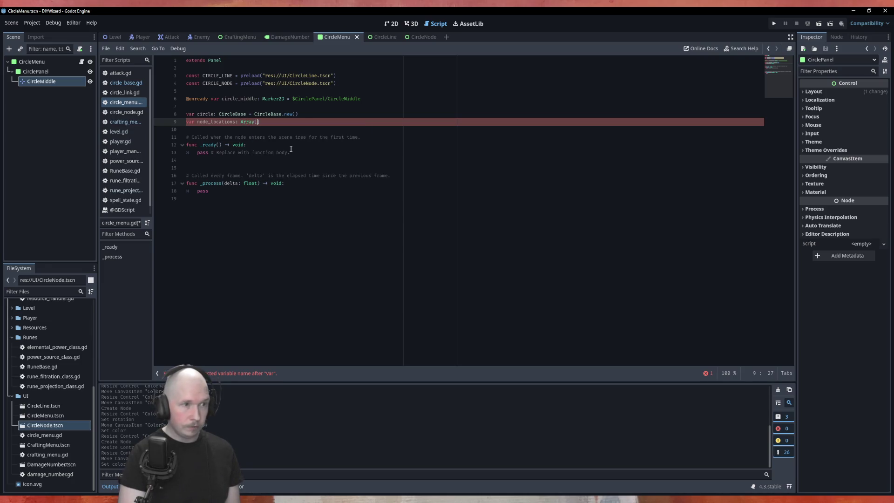
pyautogui.write('ecto')
pyautogui.press('Return')
# Start a _ready line assigning node_locations = circle.set_circle_points( via autocomplete.
pyautogui.click(291, 149)
pyautogui.press('Return')
pyautogui.write('node')
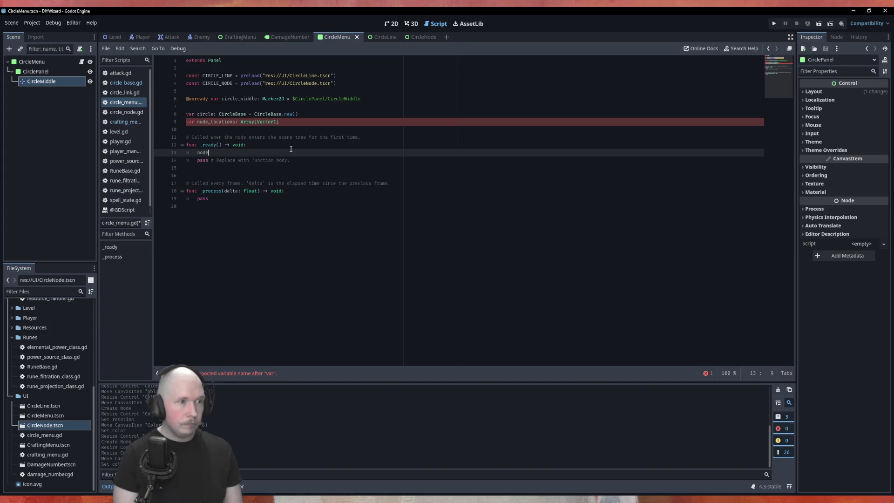
pyautogui.write('_')
pyautogui.press('Return')
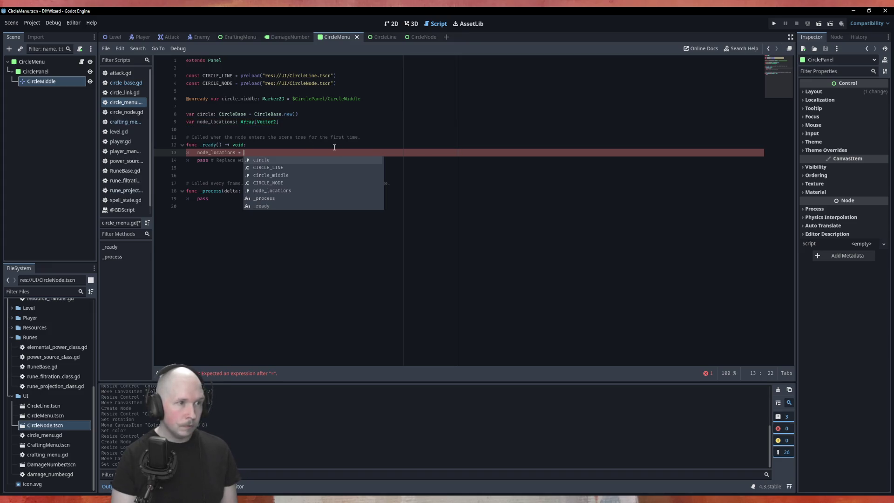
pyautogui.write('cir')
pyautogui.press('Return')
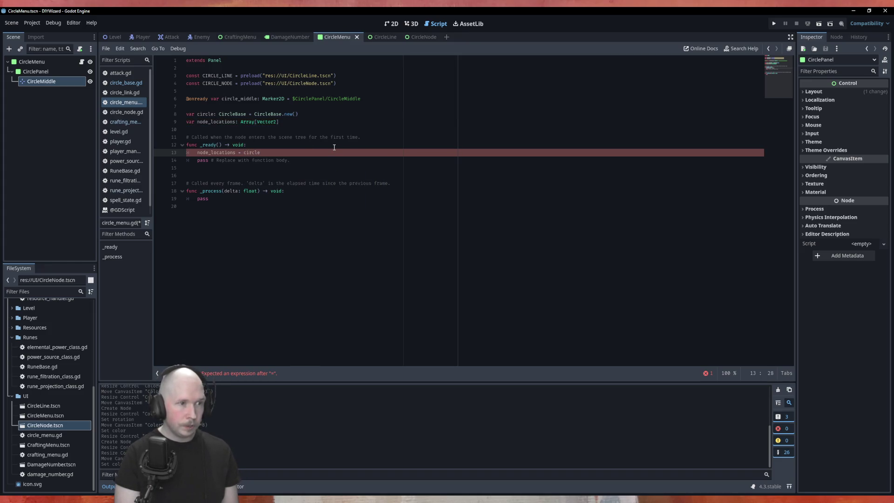
pyautogui.write('.se')
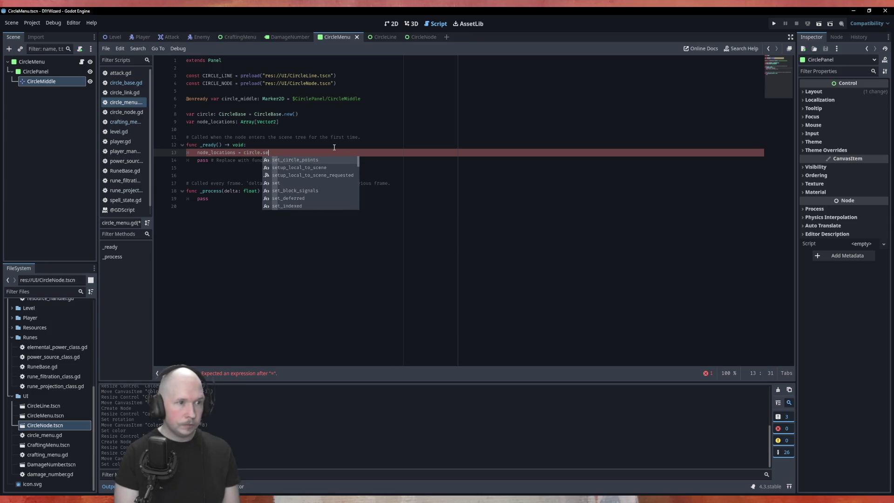
pyautogui.press('Return')
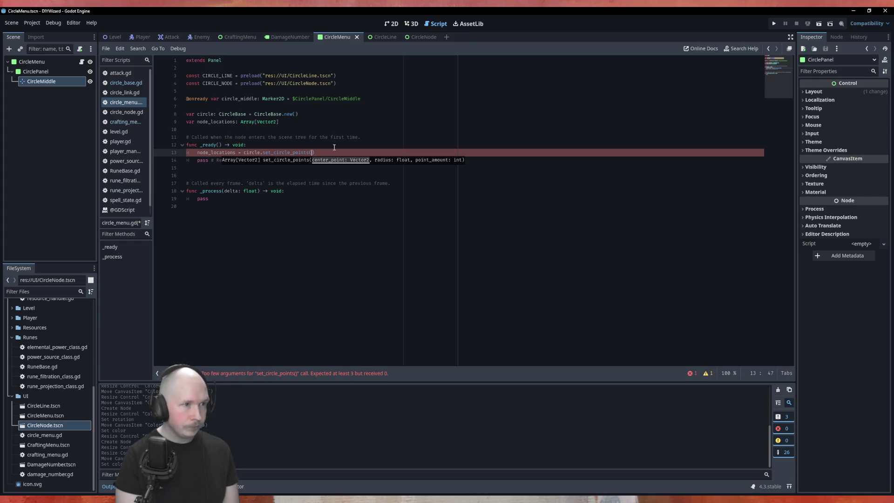
# Pass circle_middle.global_position, 30 and circle.circle_size as the set_circle_points arguments.
pyautogui.write('cir')
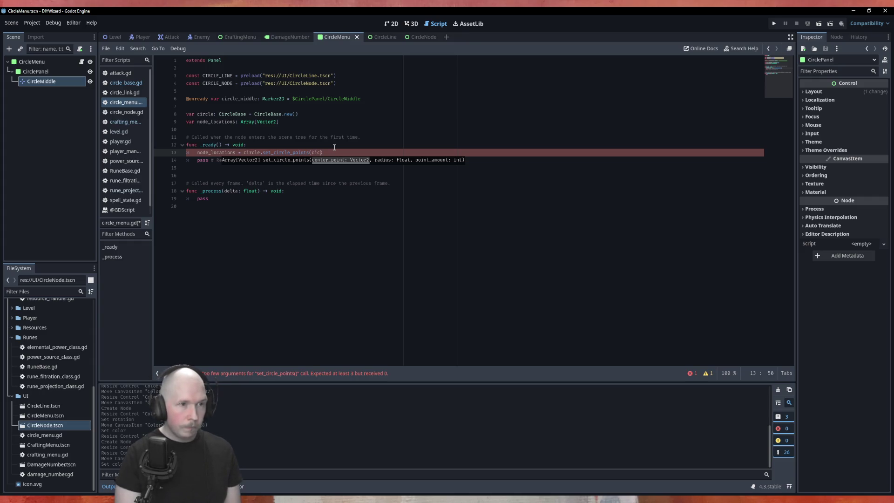
pyautogui.press('Return')
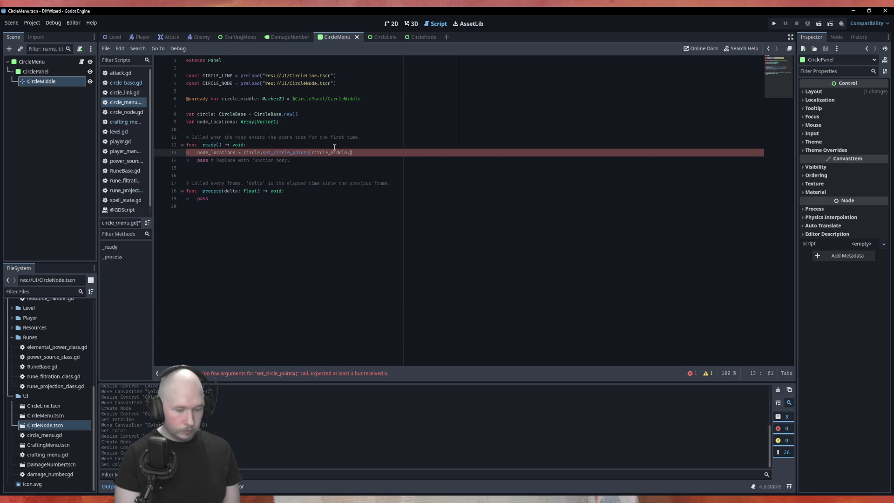
pyautogui.write('.po')
pyautogui.press('Down')
pyautogui.press('Return')
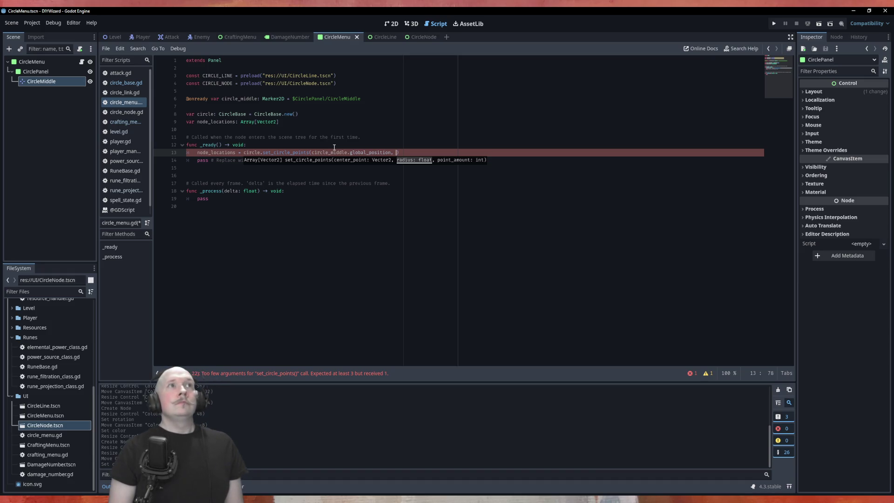
pyautogui.write('30')
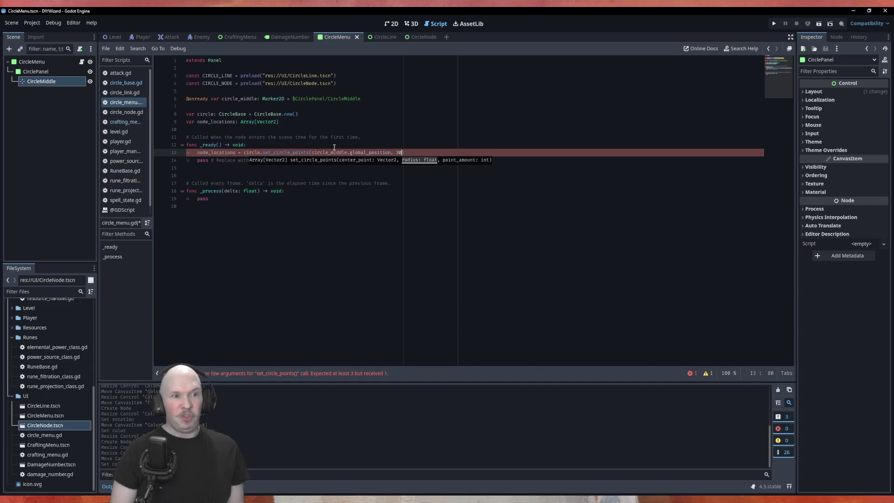
pyautogui.write(',')
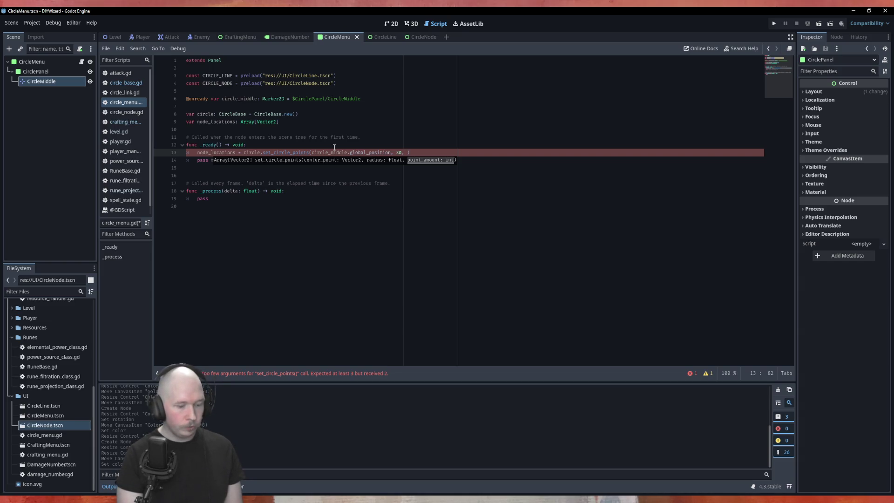
pyautogui.write('circle.')
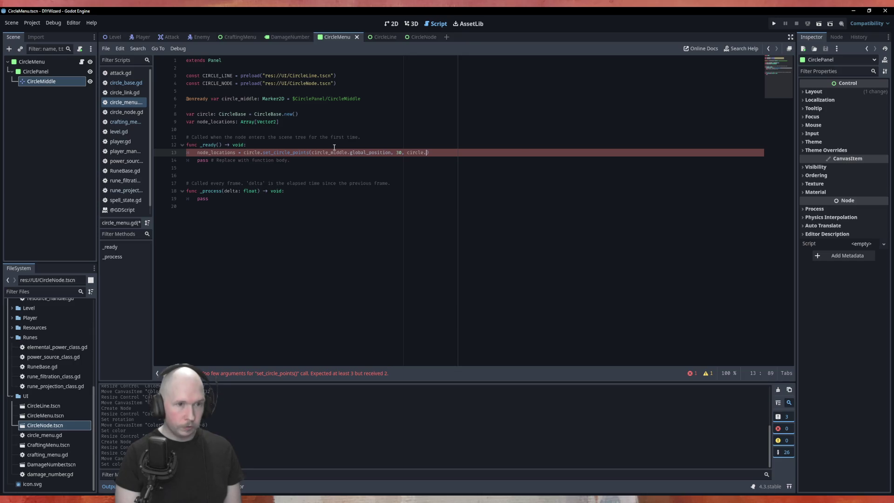
pyautogui.press('Down')
pyautogui.press('Down')
pyautogui.press('Return')
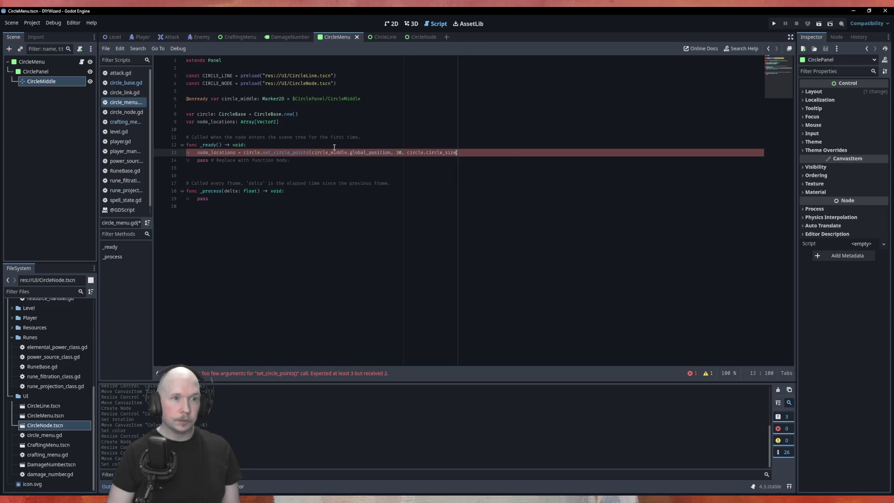
pyautogui.write(')')
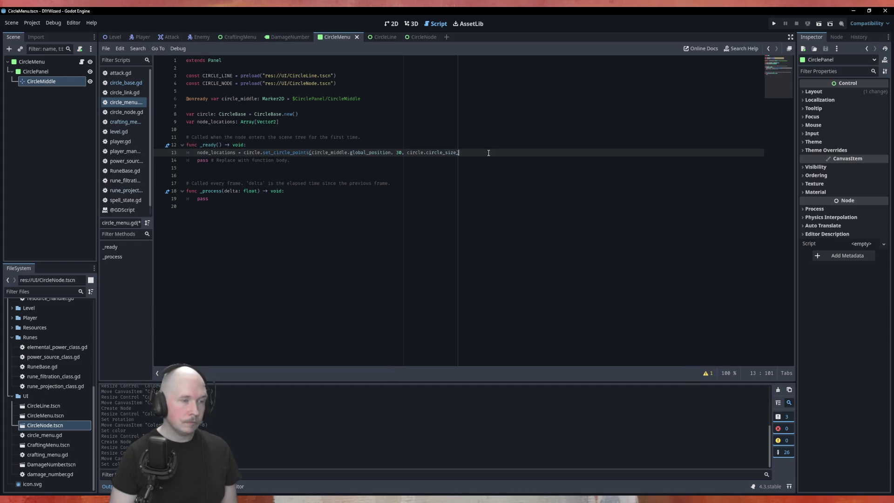
pyautogui.press('Return')
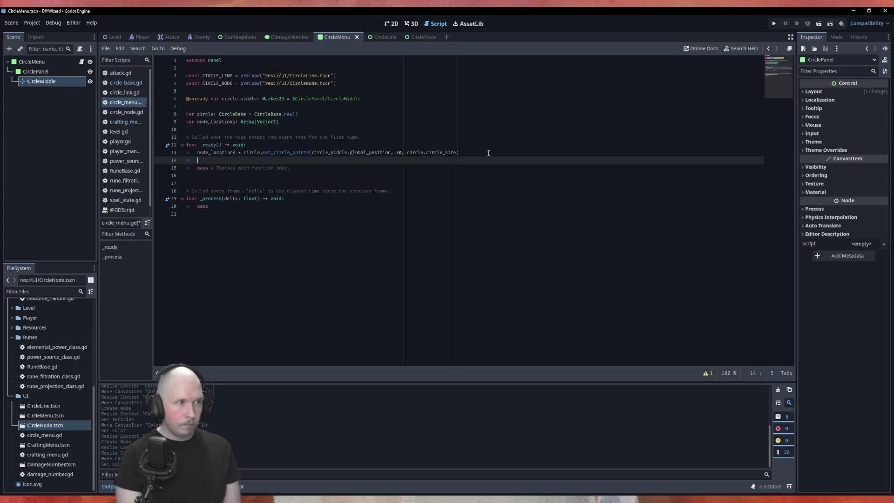
# Start a for loop over node_locations and create new_node by instantiating CIRCLE_NODE.
pyautogui.write('for ')
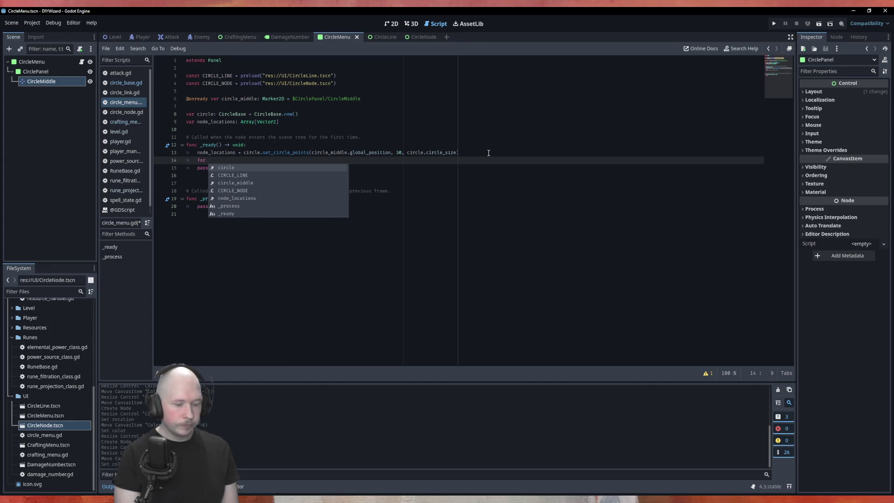
pyautogui.write('node in ')
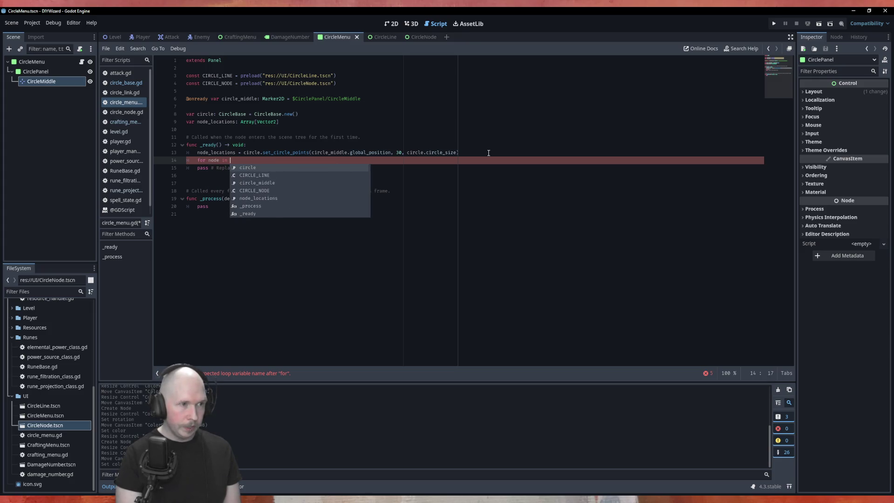
pyautogui.write('no')
pyautogui.press('Return')
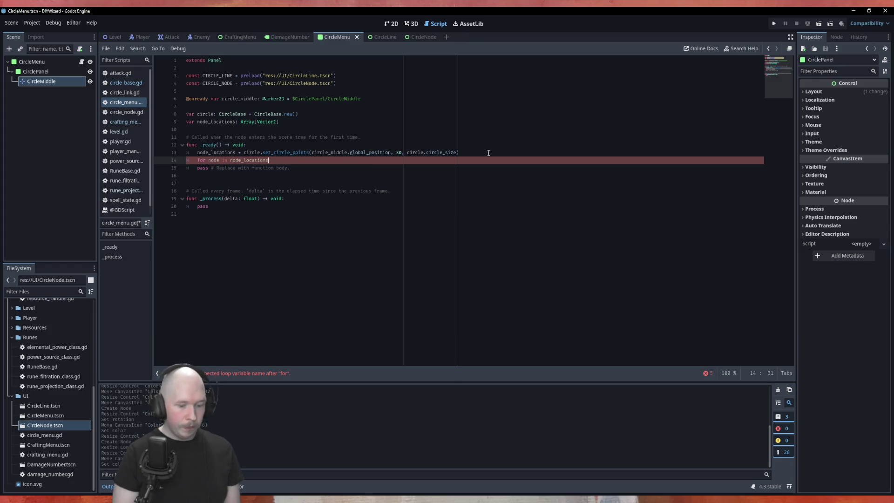
pyautogui.write(':')
pyautogui.press('Return')
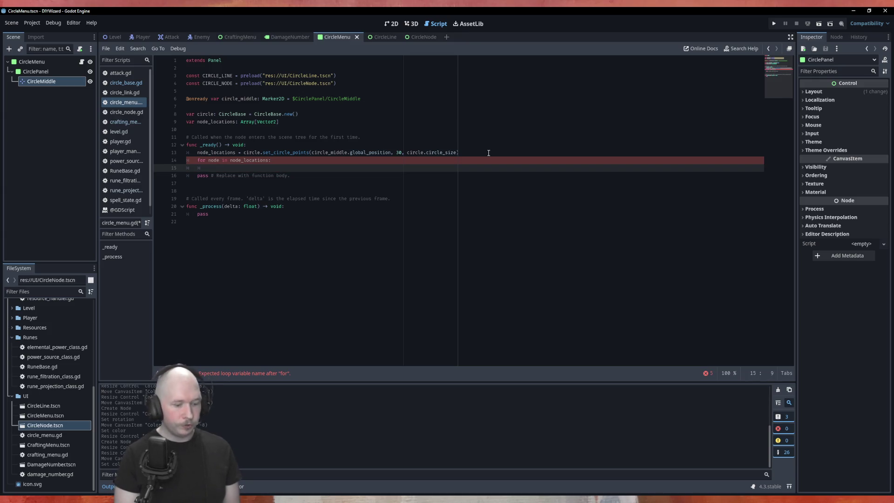
pyautogui.write('var new')
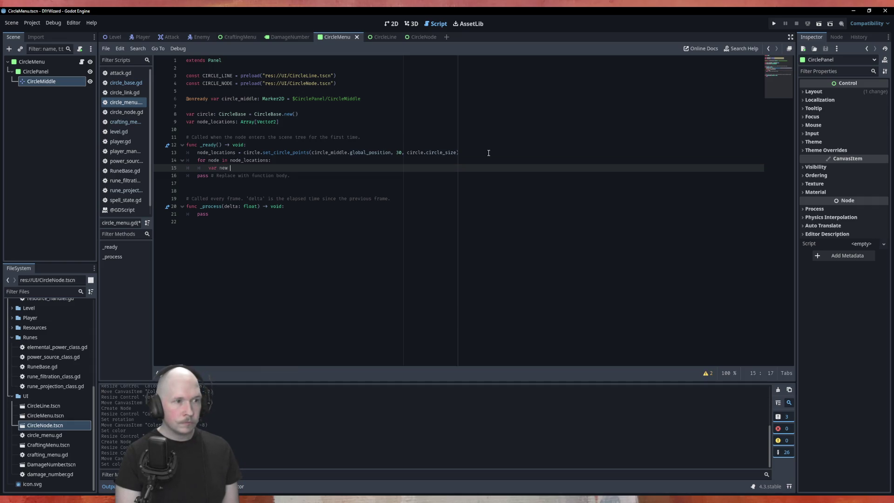
pyautogui.write('node')
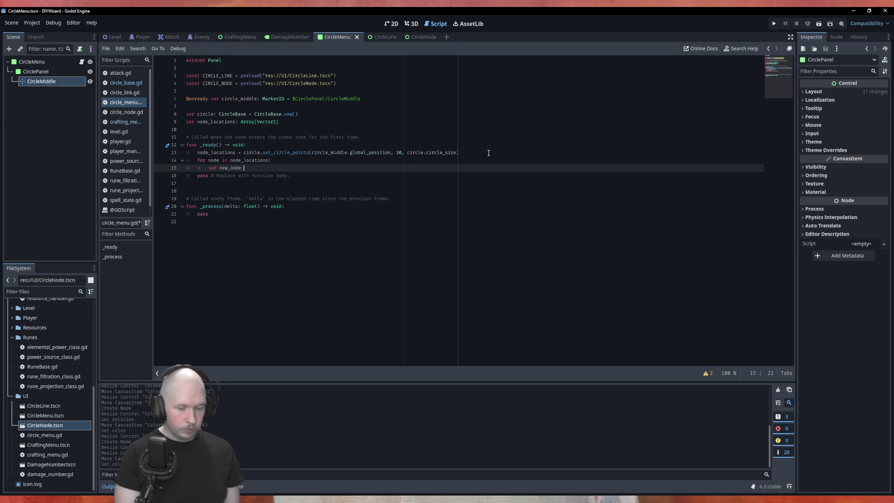
pyautogui.write(' = ')
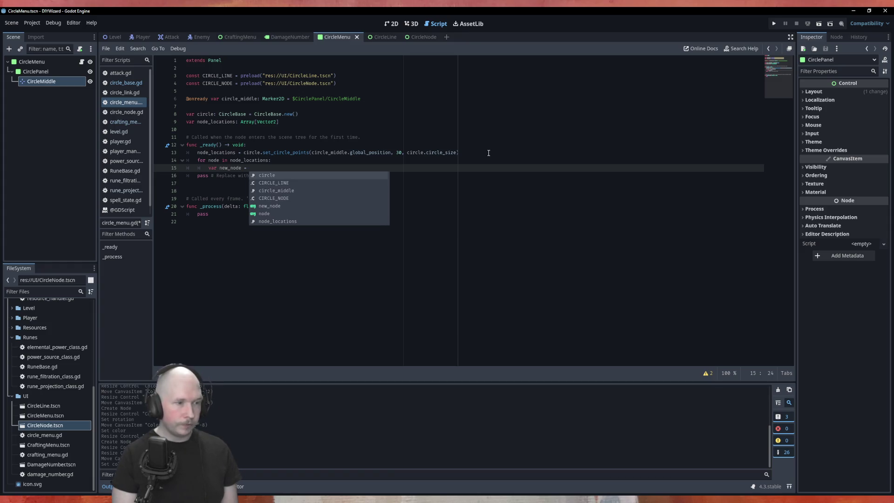
pyautogui.write('CI')
pyautogui.press('Down')
pyautogui.press('Return')
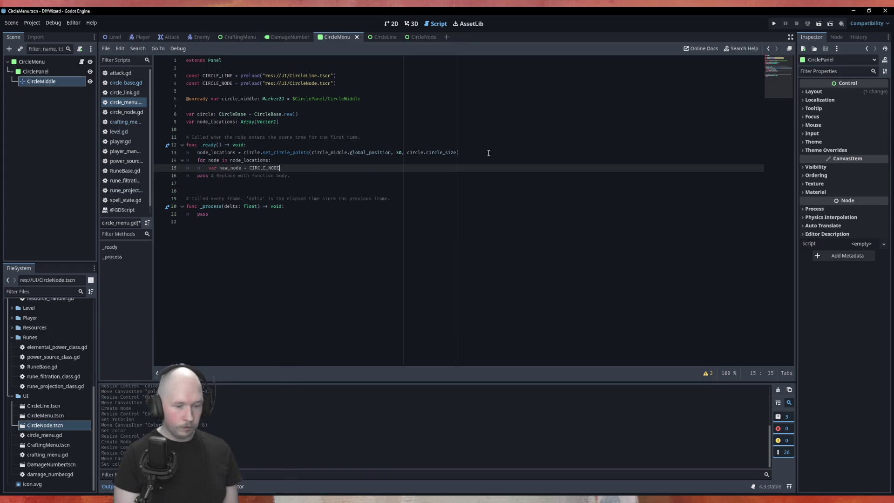
pyautogui.write('instantiate(')
pyautogui.press('Return')
pyautogui.press('Return')
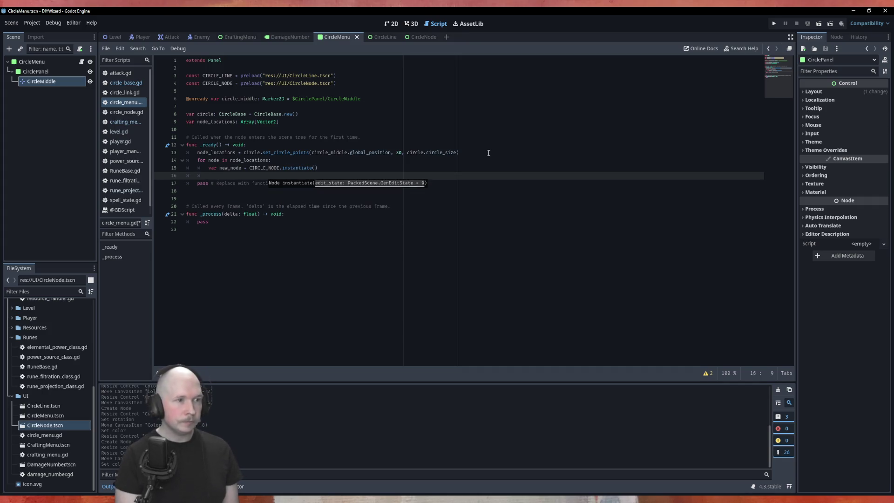
# Set new_node.global_position = node and call circle_middle.add_sibling(new_node), then save and run the scene.
pyautogui.write('new_node')
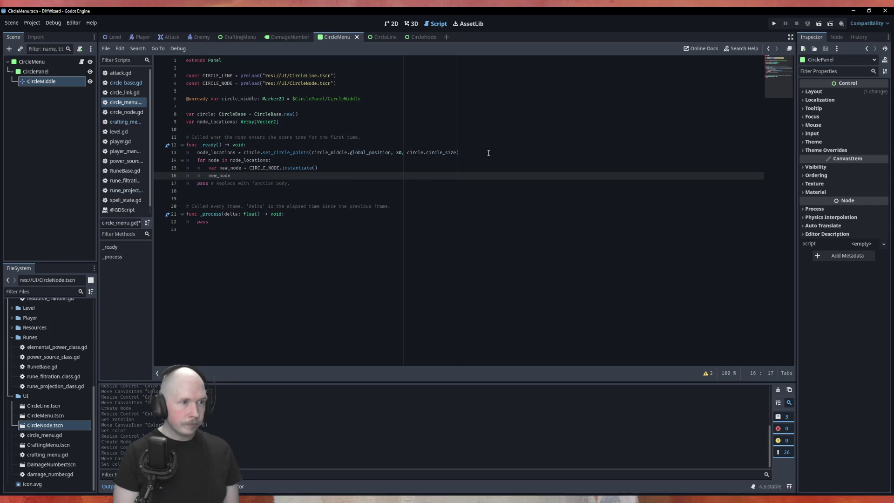
pyautogui.write('.gl')
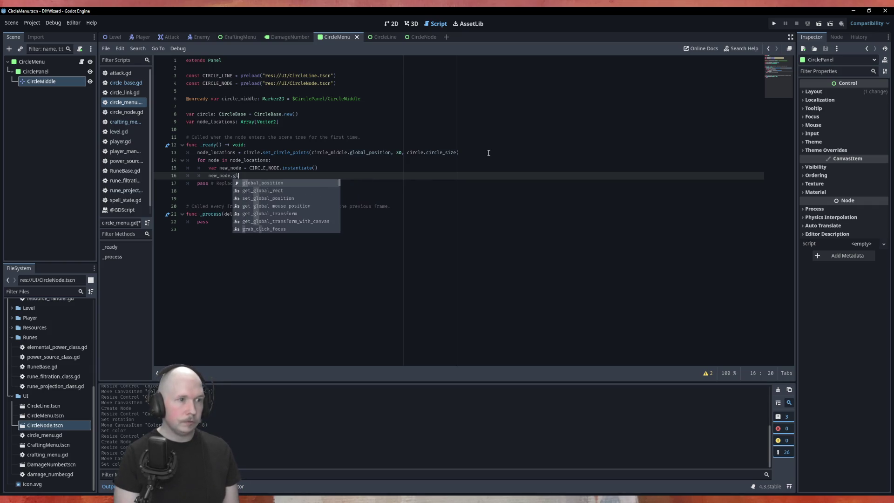
pyautogui.press('Return')
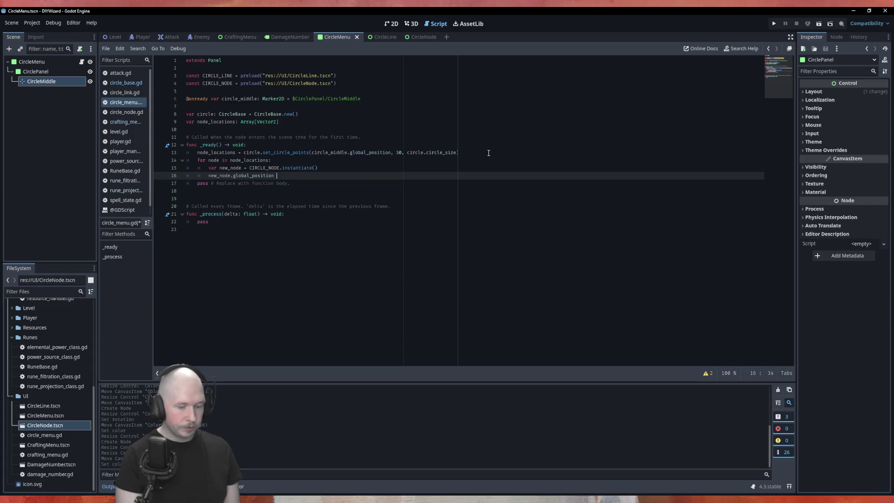
pyautogui.write('= node')
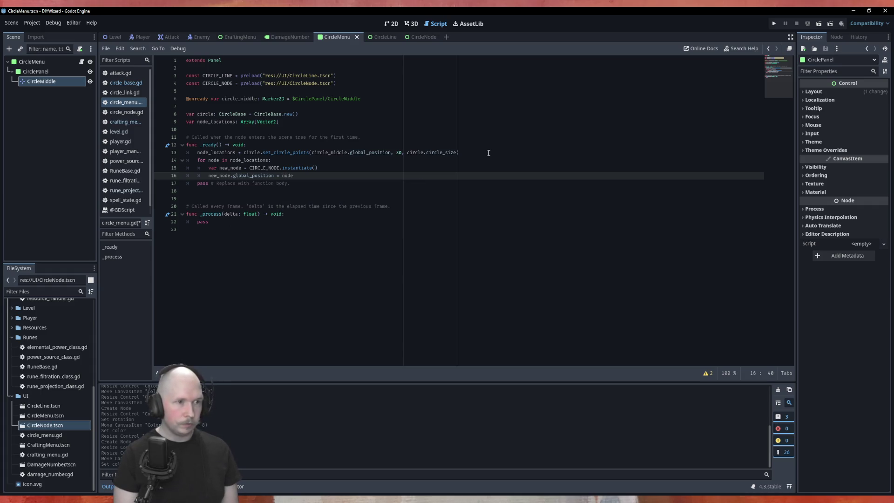
pyautogui.press('Return')
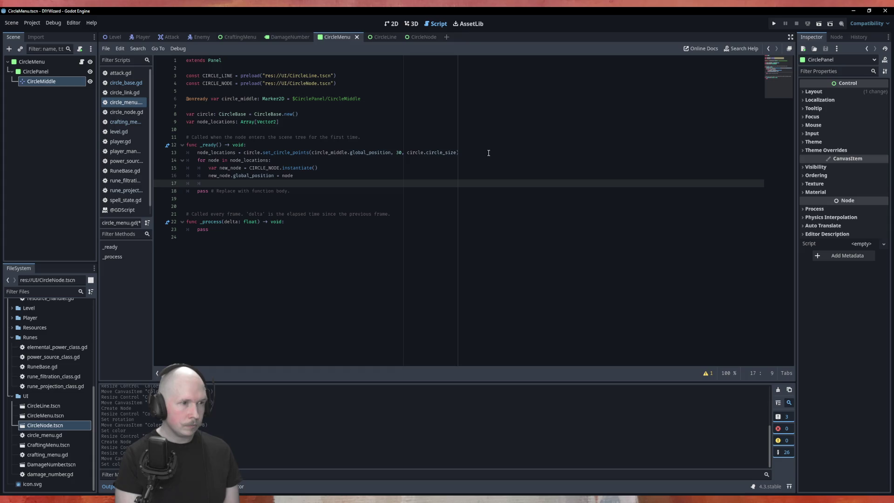
pyautogui.write('cir')
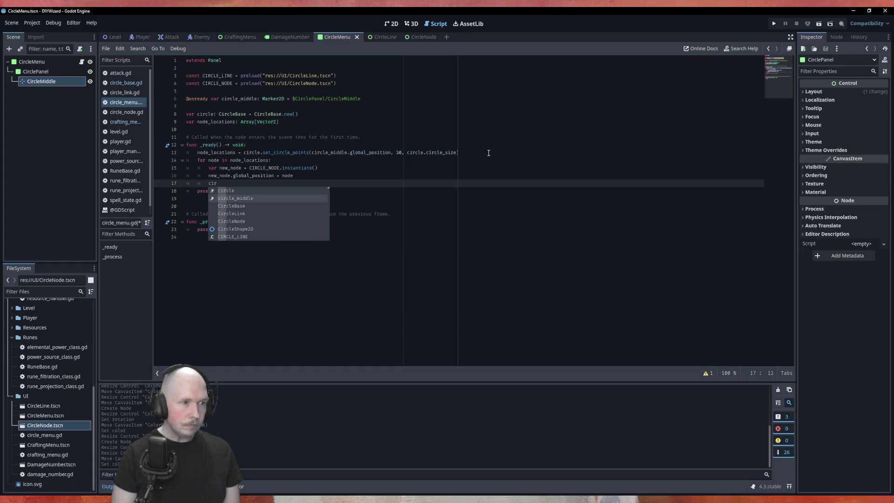
pyautogui.press('Down')
pyautogui.press('Return')
pyautogui.write('.')
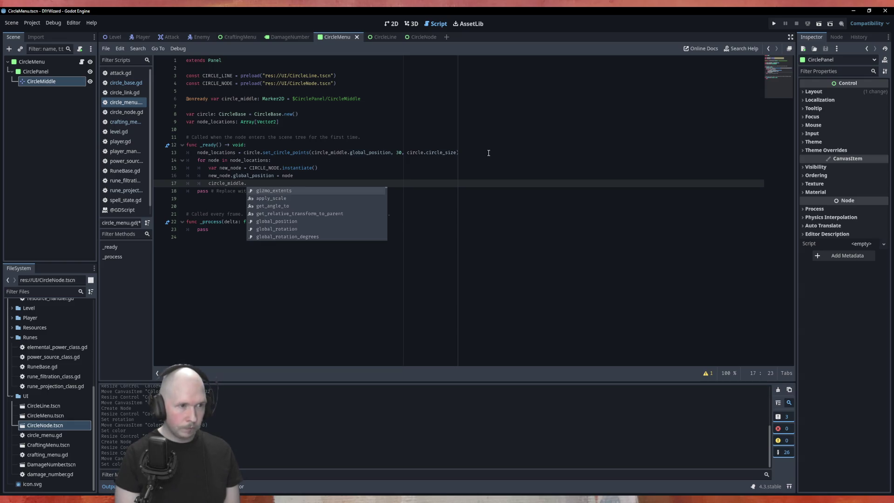
pyautogui.write('add_s')
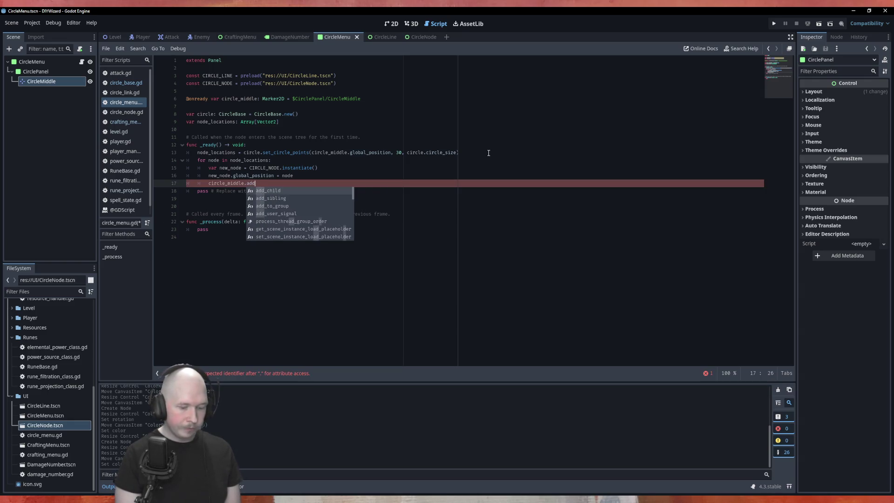
pyautogui.press('Return')
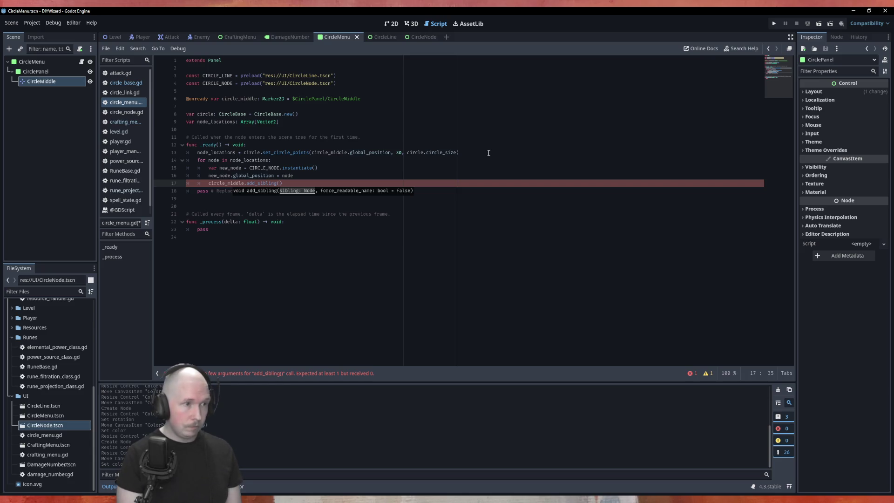
pyautogui.write('new_node')
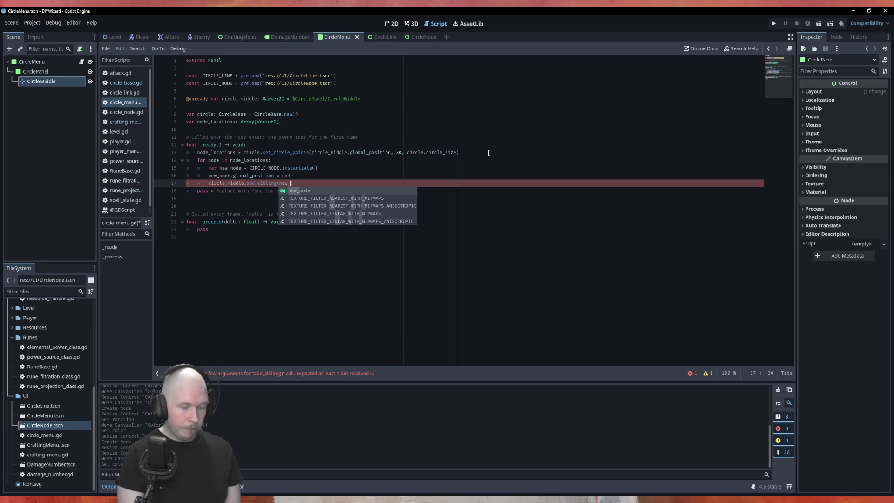
pyautogui.hotkey('ctrl', 's')
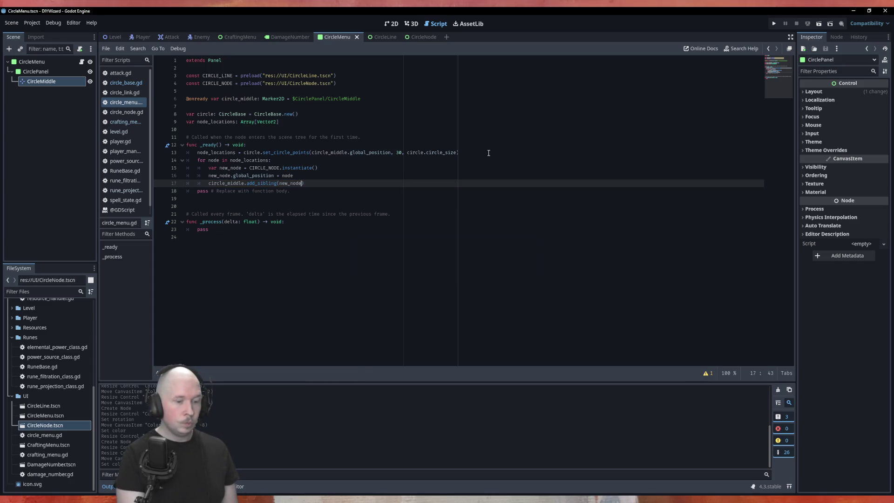
pyautogui.press('F6')
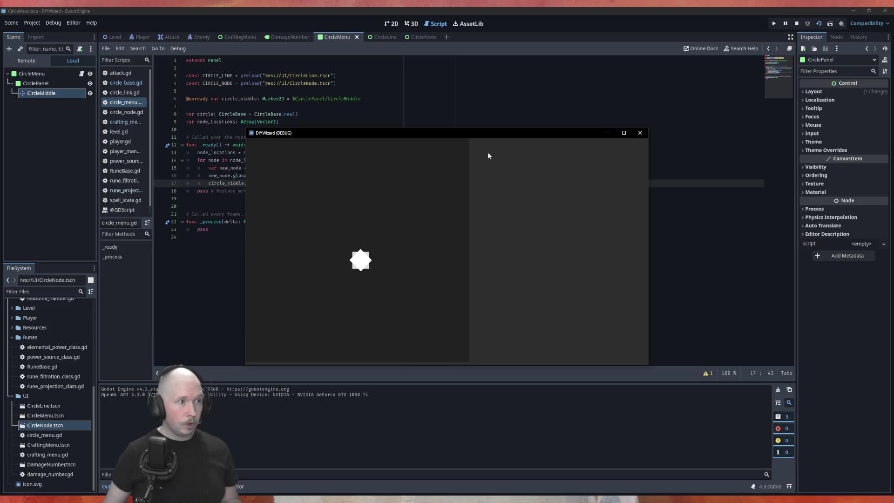
pyautogui.click(28, 62)
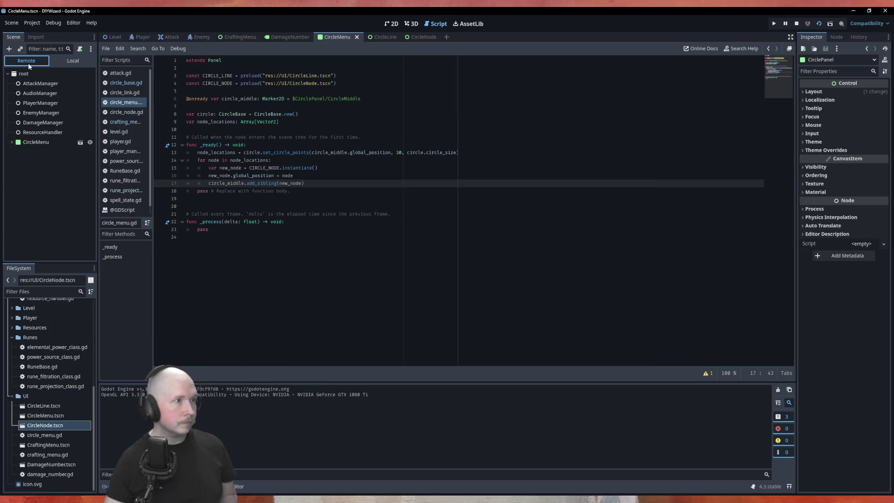
pyautogui.click(11, 142)
pyautogui.click(16, 153)
pyautogui.click(16, 153)
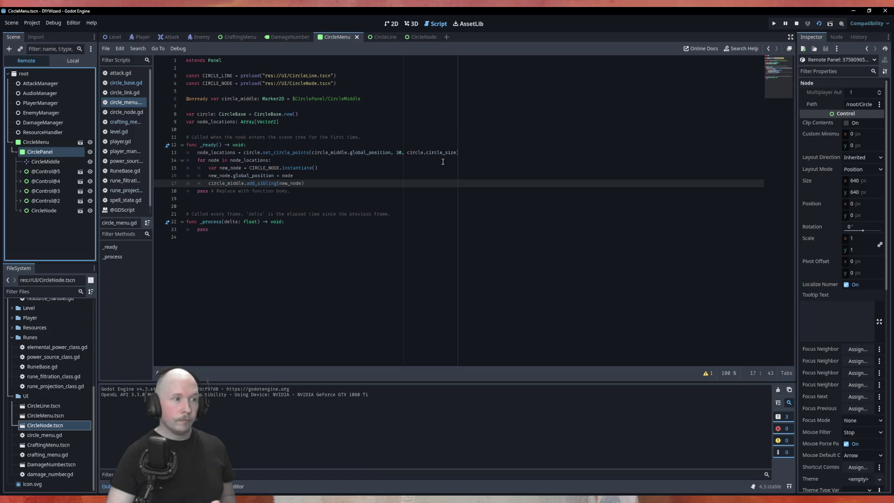
pyautogui.click(46, 171)
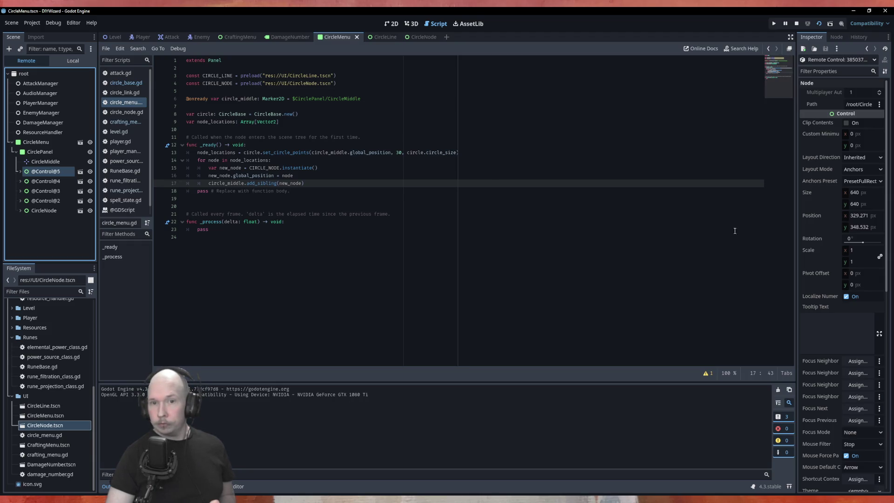
pyautogui.click(47, 191)
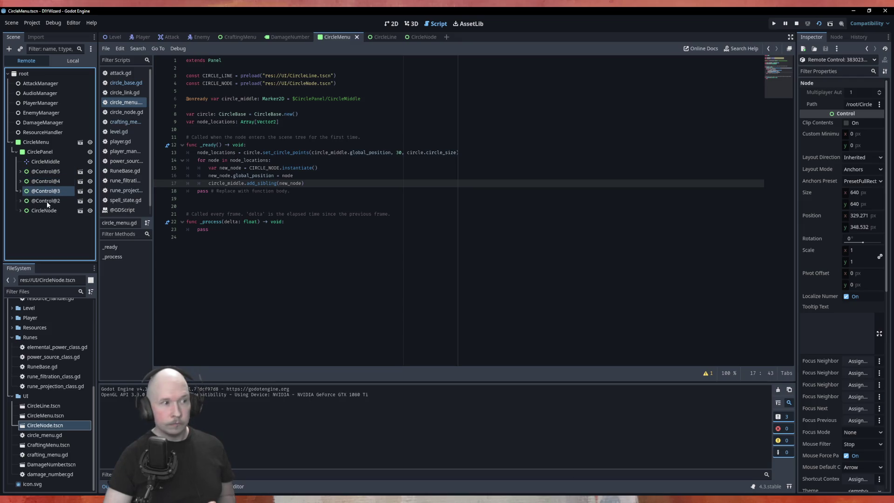
pyautogui.click(47, 202)
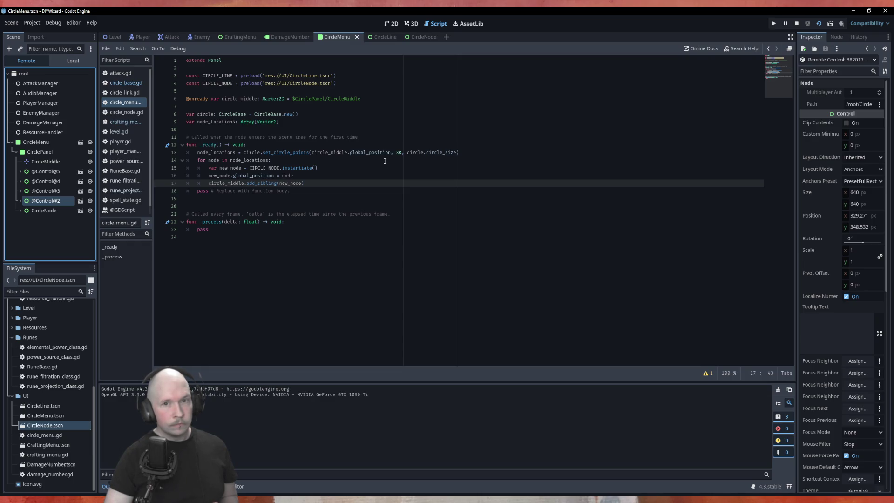
pyautogui.click(312, 154)
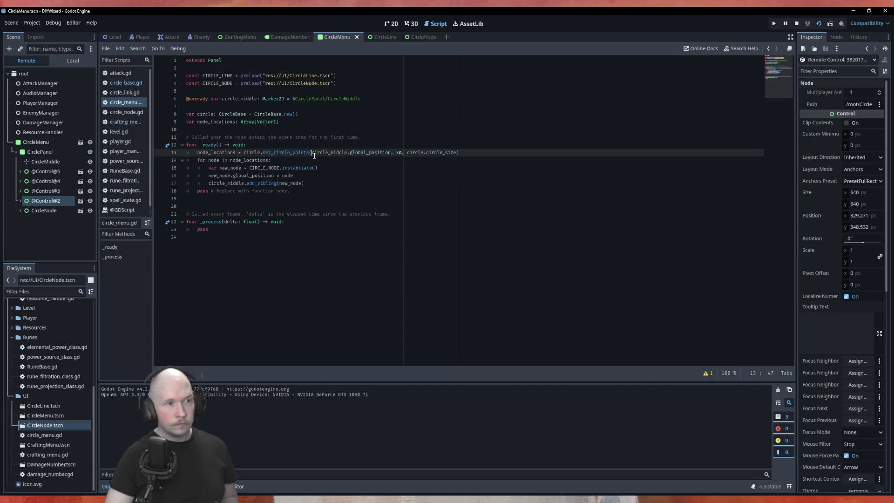
pyautogui.click(159, 181)
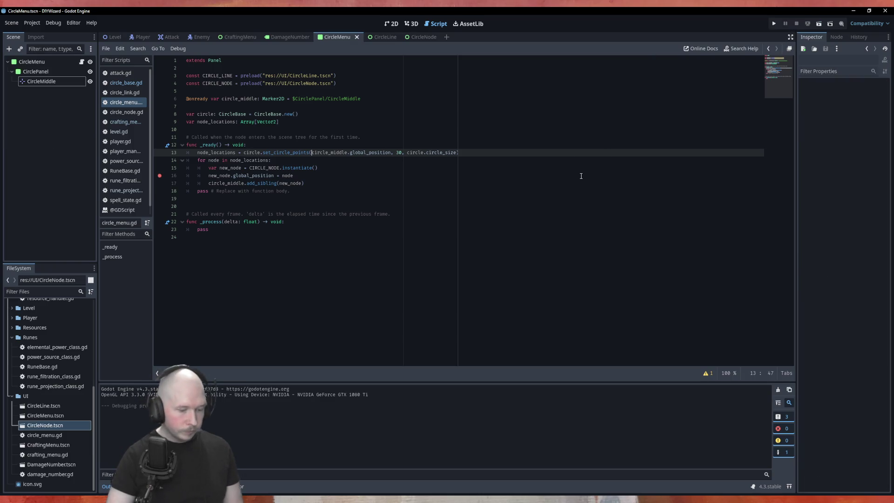
# Run to the breakpoint, confirm node_locations holds five identical points, stop, and open set_circle_points in circle_base.gd.
pyautogui.press('F6')
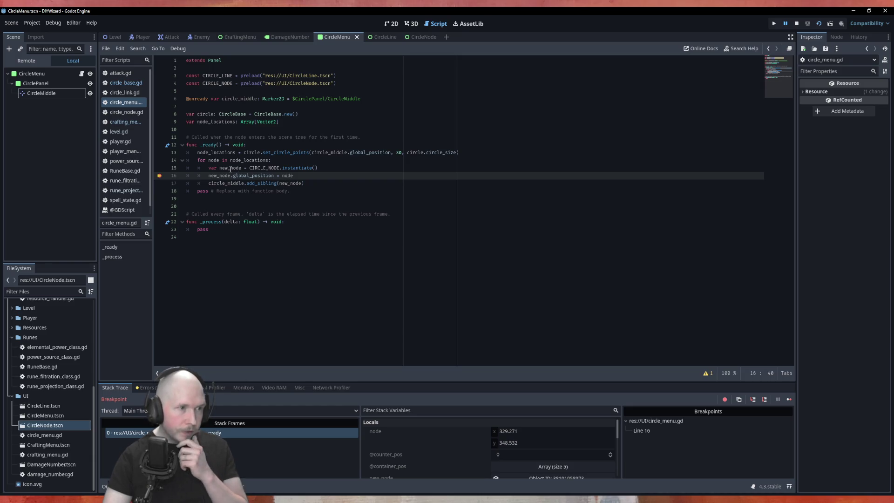
pyautogui.moveTo(288, 175)
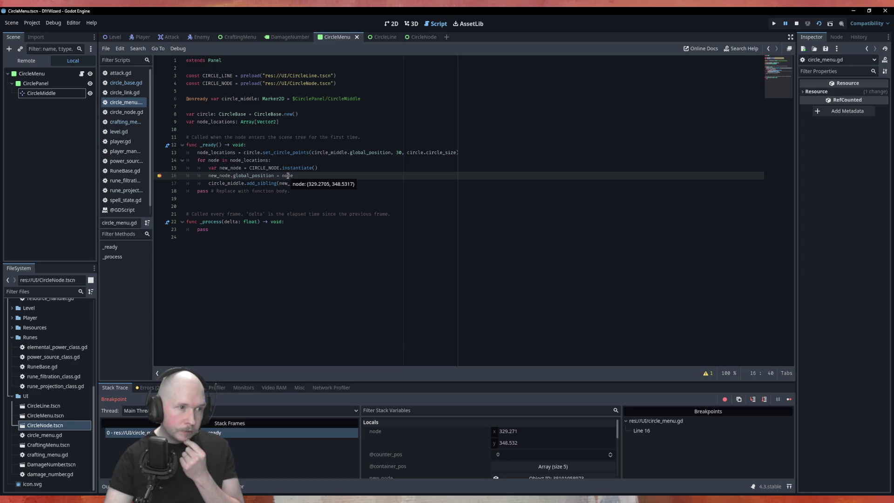
pyautogui.moveTo(247, 160)
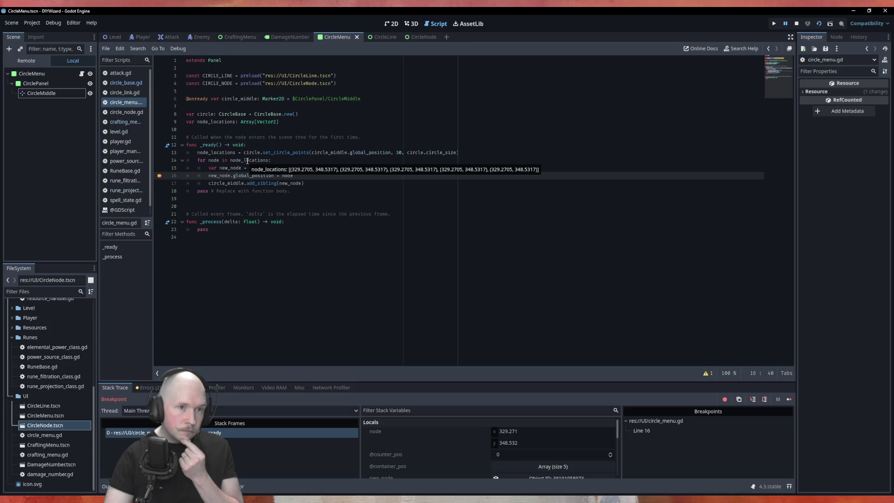
pyautogui.click(339, 143)
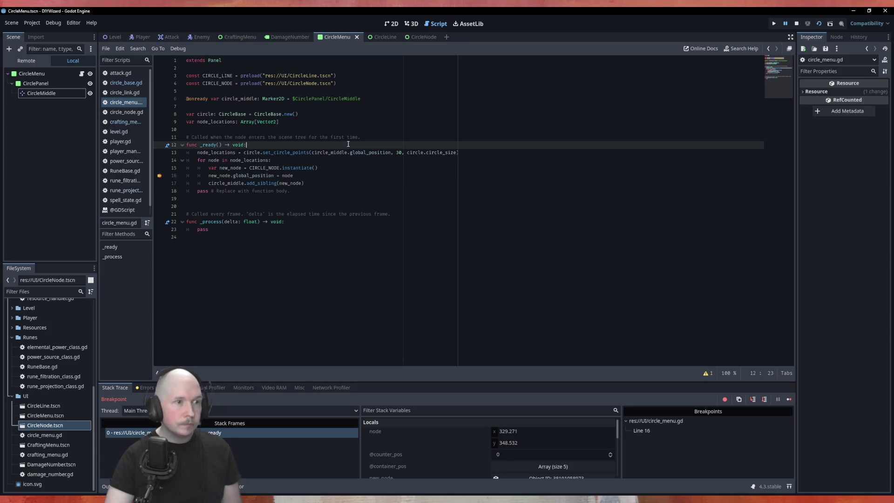
pyautogui.click(796, 23)
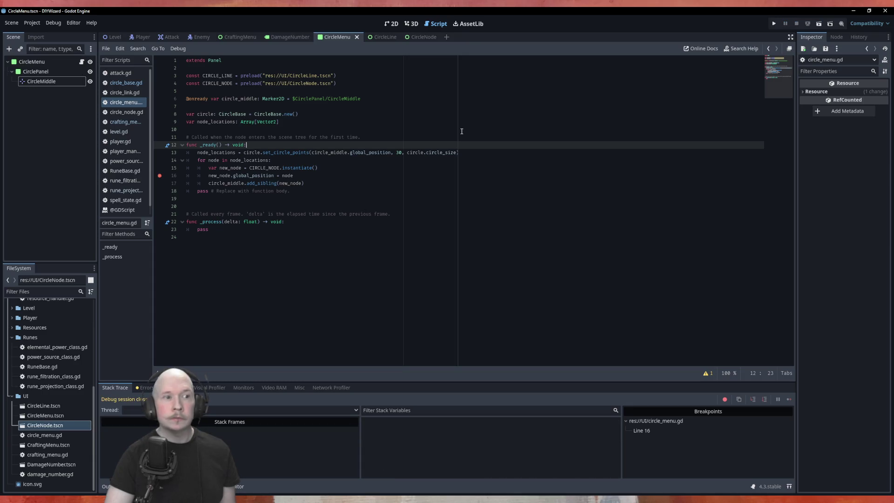
pyautogui.keyDown('ctrl'); pyautogui.click(288, 153); pyautogui.keyUp('ctrl')
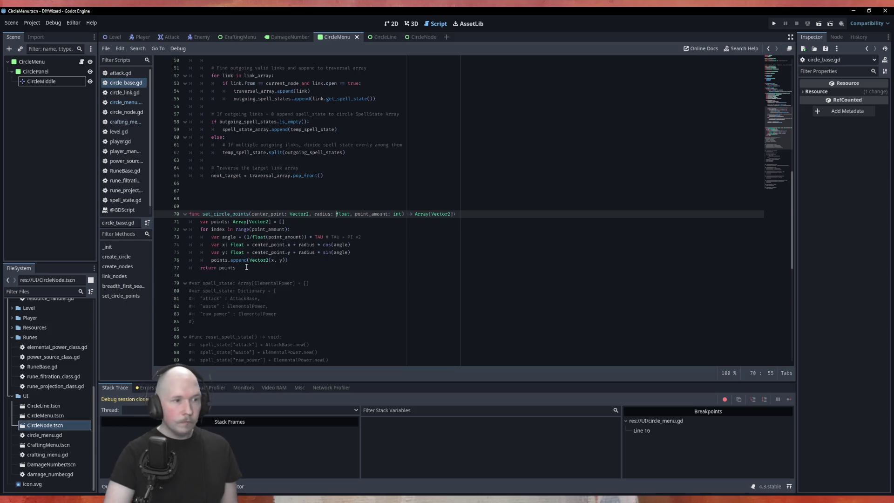
# Move the var angle line above the for loop and outdent it, then return to circle_menu.gd.
pyautogui.doubleClick(377, 213)
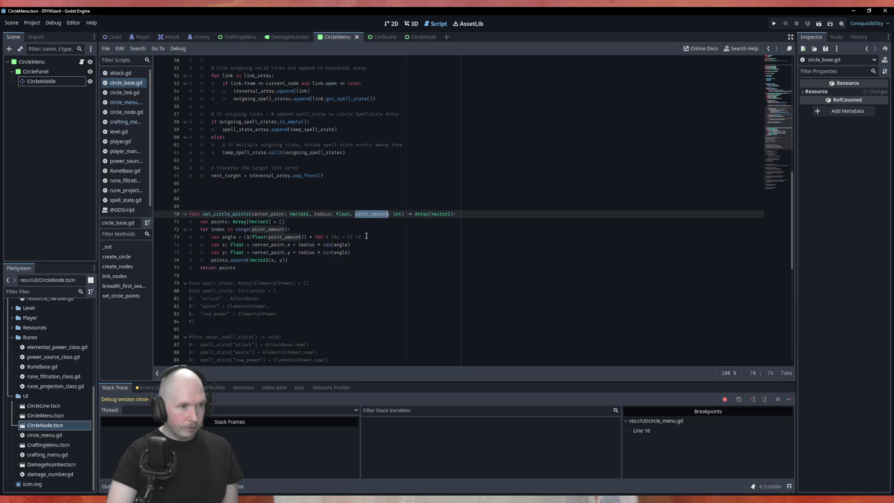
pyautogui.click(366, 236)
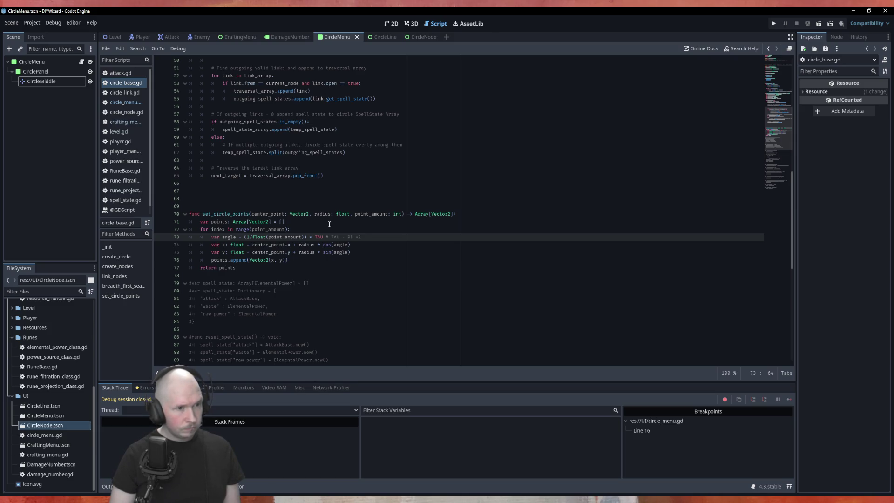
pyautogui.hotkey('alt', 'Up')
pyautogui.hotkey('shift', 'Tab')
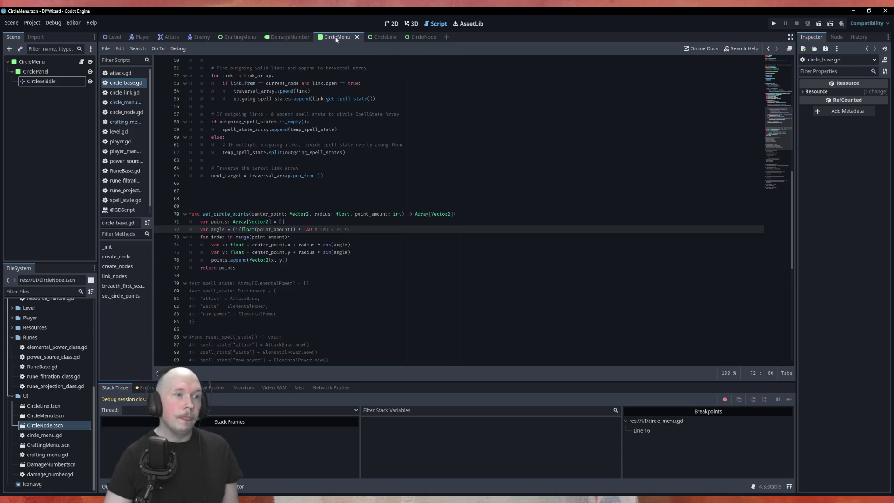
pyautogui.click(126, 102)
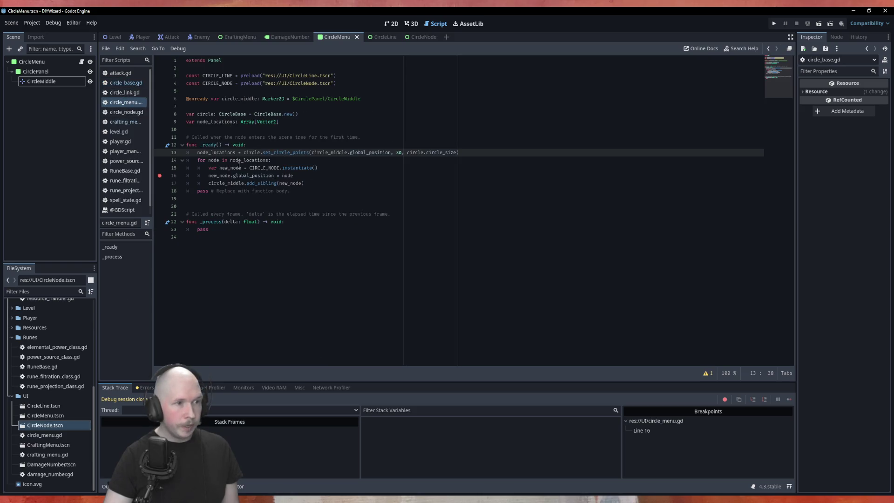
# Declare var circle_radius: float = 200.0 below node_locations.
pyautogui.click(289, 129)
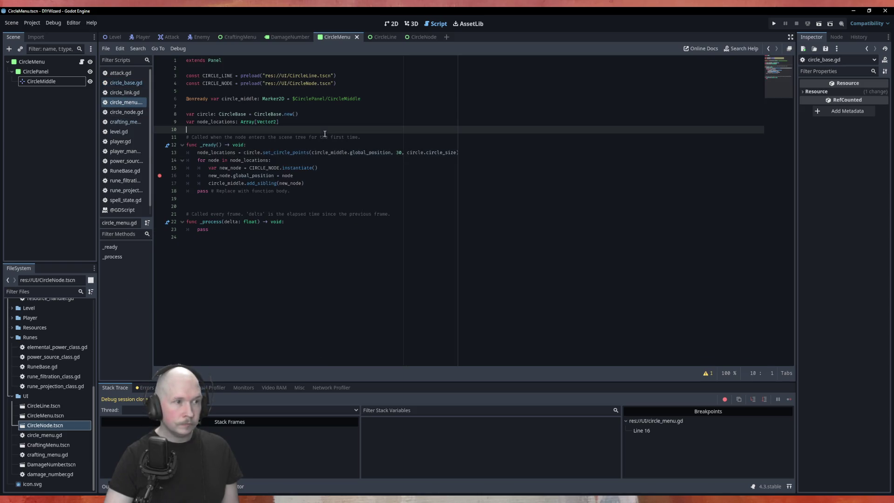
pyautogui.press('Return')
pyautogui.press('Up')
pyautogui.press('Return')
pyautogui.write('var circle ')
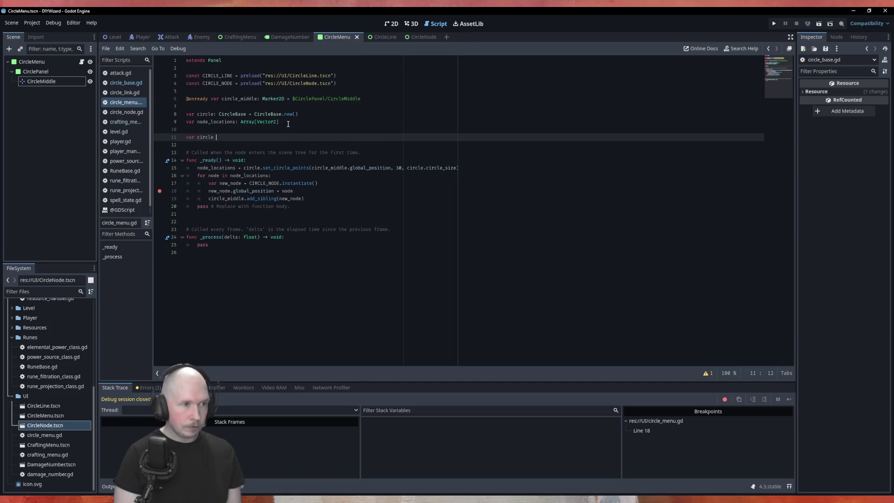
pyautogui.write('_radious')
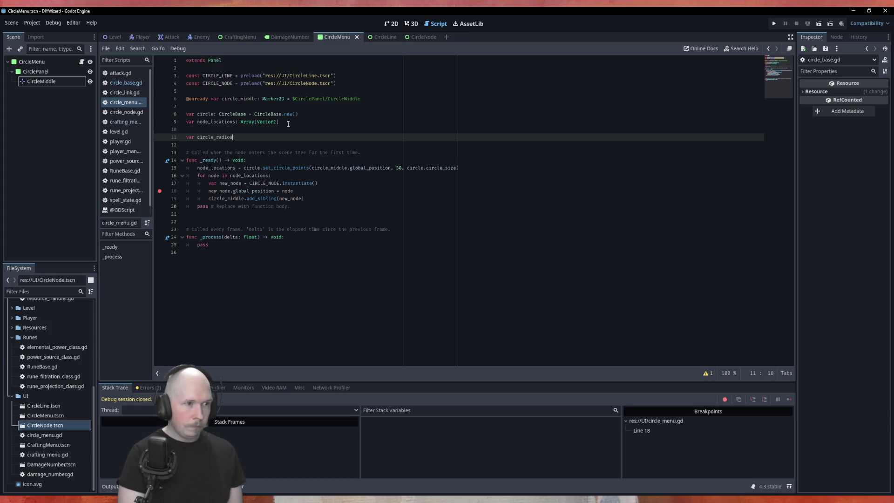
pyautogui.press('BackSpace')
pyautogui.press('BackSpace')
pyautogui.press('BackSpace')
pyautogui.write('us: fl')
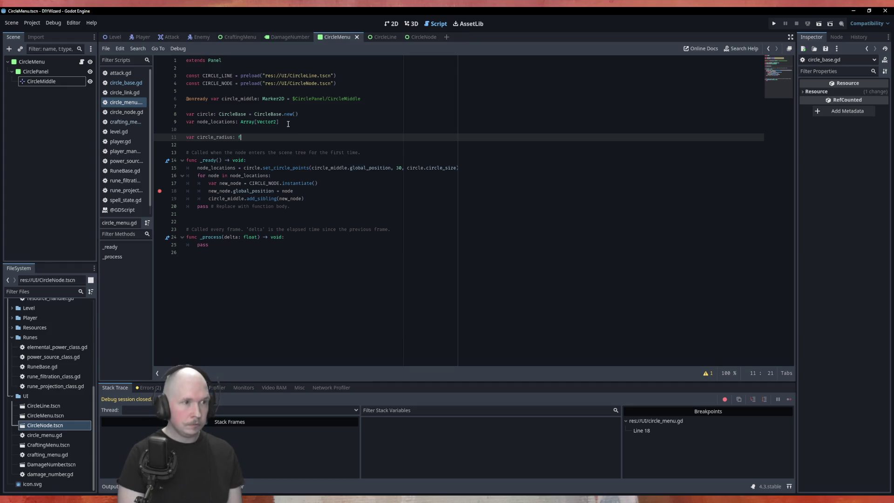
pyautogui.write('oat =')
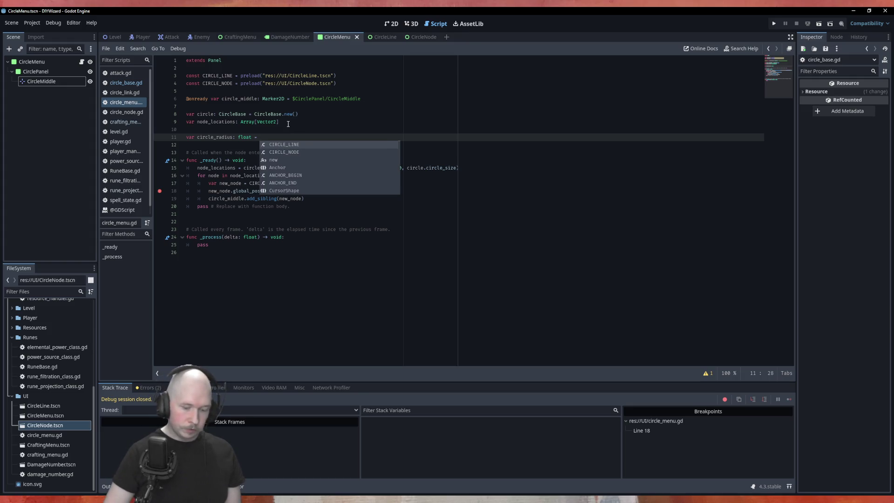
pyautogui.write(' 200.0')
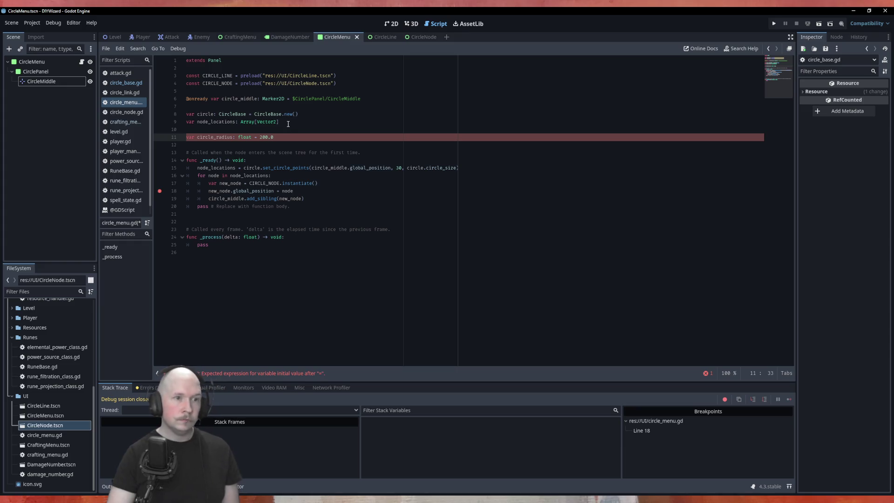
# Pass circle_radius instead of 30 to set_circle_points, then save and run the scene.
pyautogui.doubleClick(225, 137)
pyautogui.hotkey('ctrl', 'c')
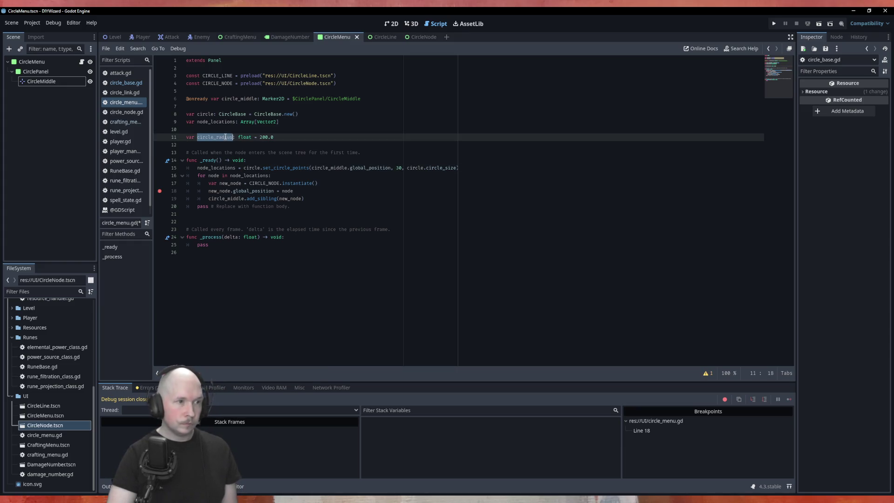
pyautogui.doubleClick(399, 168)
pyautogui.hotkey('ctrl', 'v')
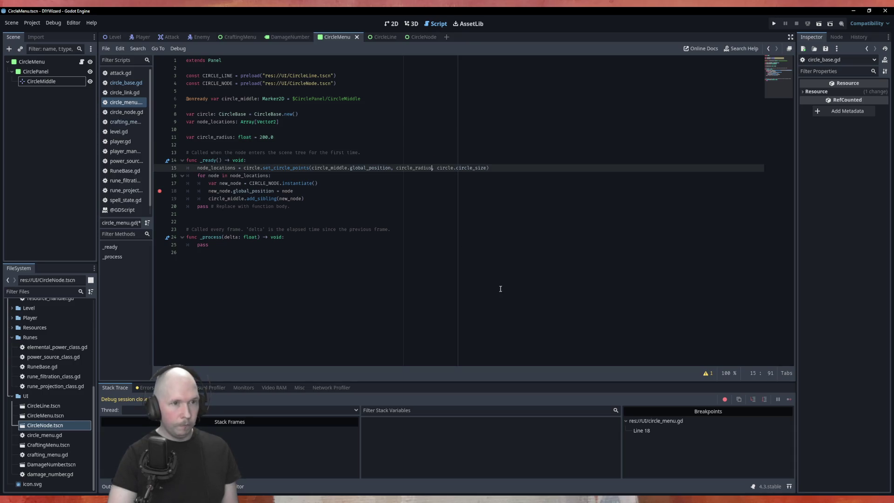
pyautogui.click(416, 214)
pyautogui.hotkey('ctrl', 's')
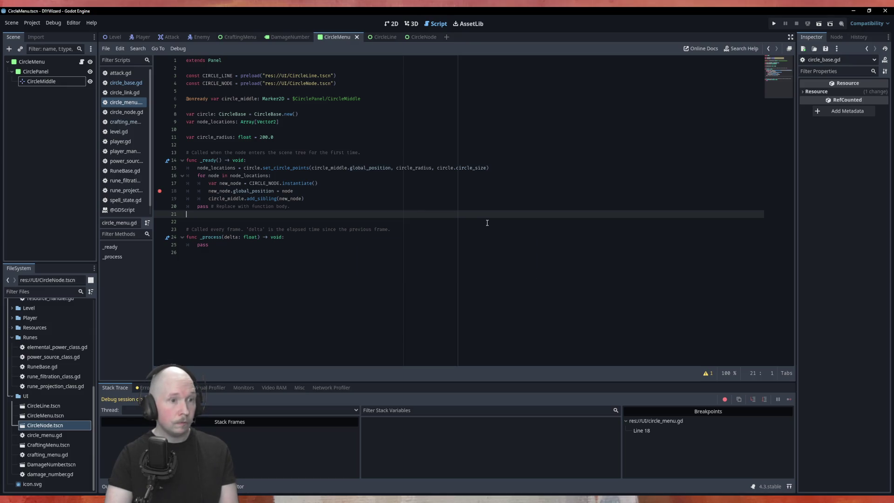
pyautogui.press('F6')
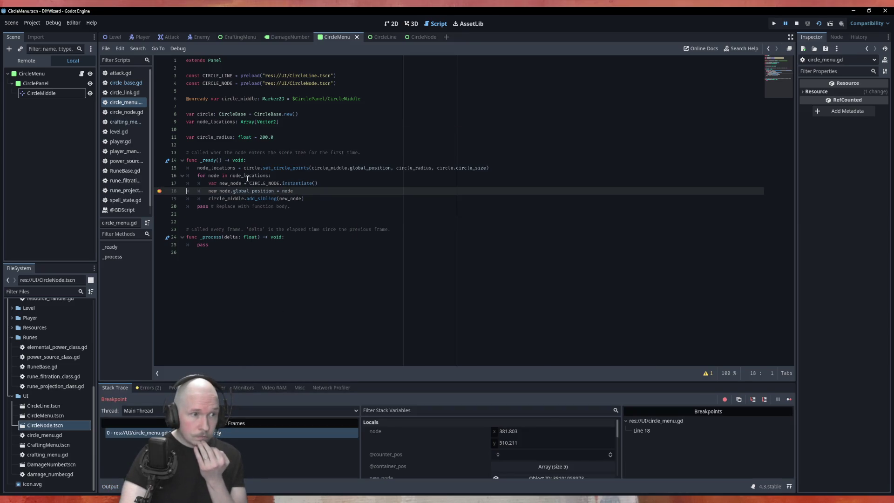
# Stop the debug run and jump to the set_circle_points definition's angle line in circle_base.gd.
pyautogui.moveTo(250, 176)
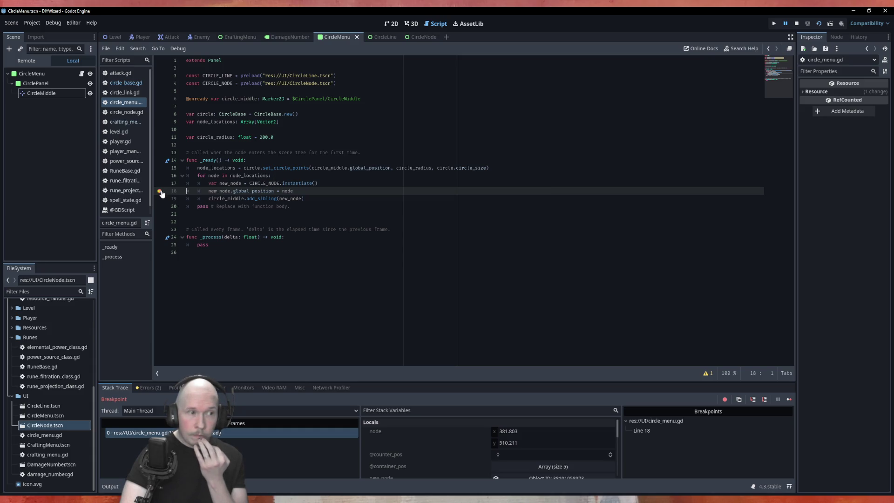
pyautogui.moveTo(163, 192); pyautogui.dragTo(293, 207)
pyautogui.click(796, 23)
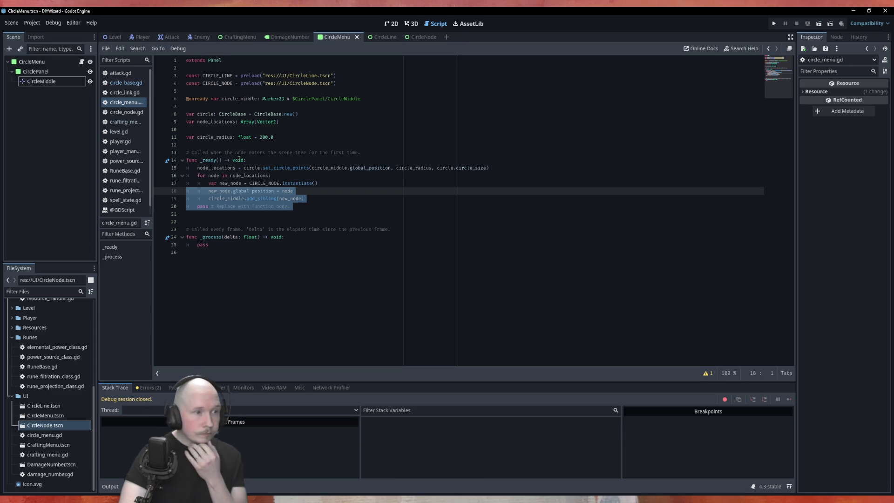
pyautogui.click(314, 152)
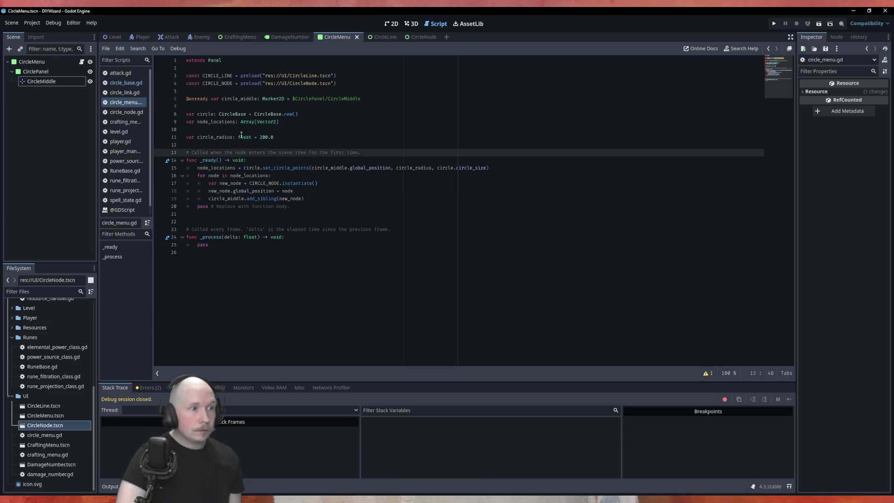
pyautogui.keyDown('ctrl'); pyautogui.click(285, 168); pyautogui.keyUp('ctrl')
pyautogui.click(372, 238)
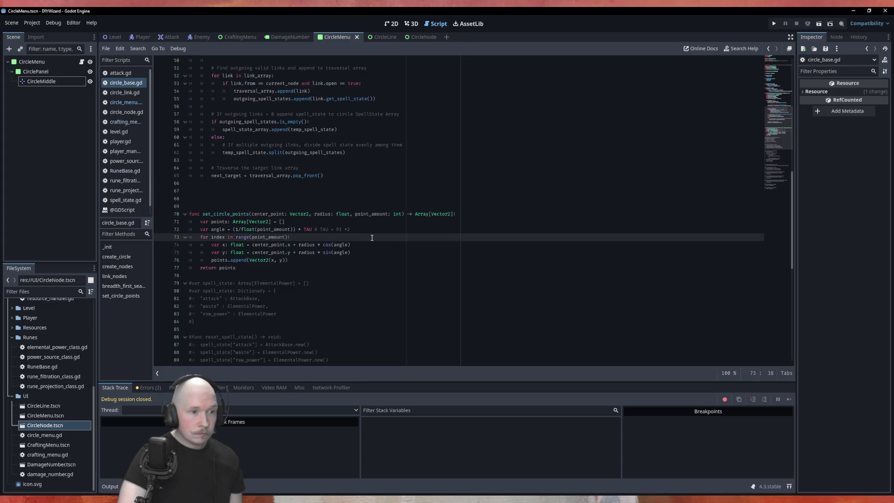
pyautogui.click(367, 228)
# Move the angle line back inside the loop and change the spell_state brace to a bracket.
pyautogui.hotkey('alt', 'Down')
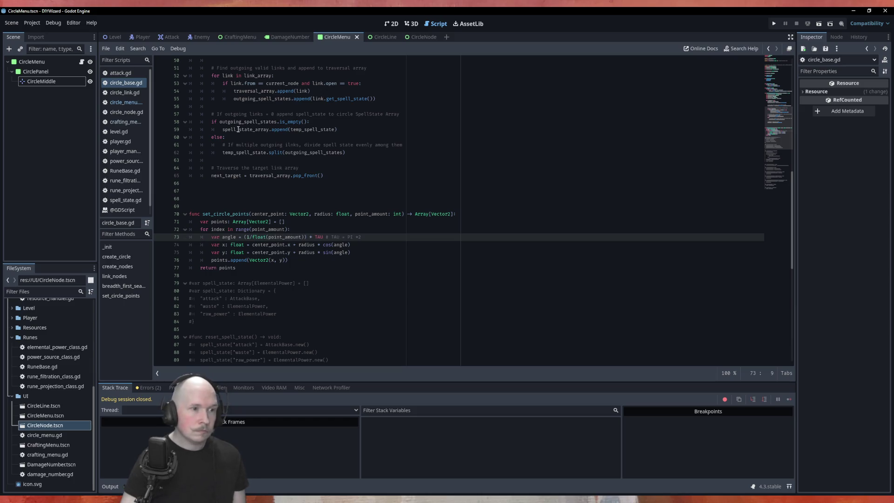
pyautogui.click(414, 288)
pyautogui.press('BackSpace')
pyautogui.write('[')
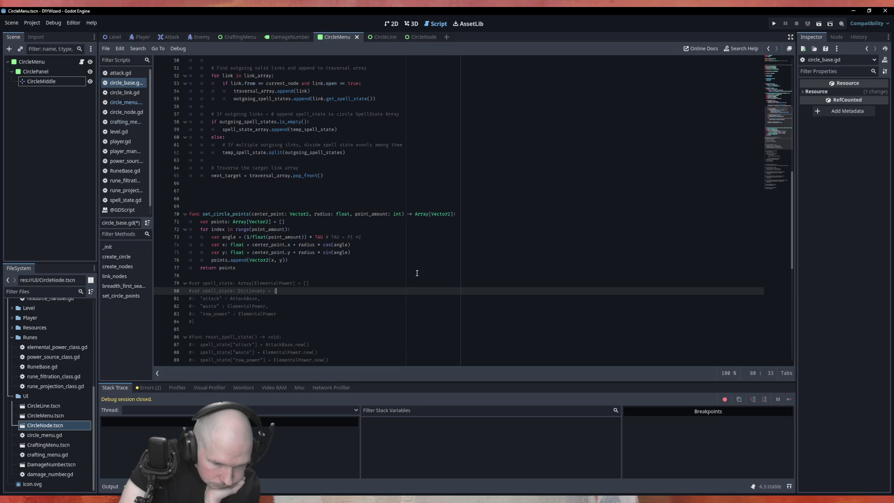
# Replace the 1 with index in the angle formula, save circle_base.gd, and launch the game.
pyautogui.click(249, 237)
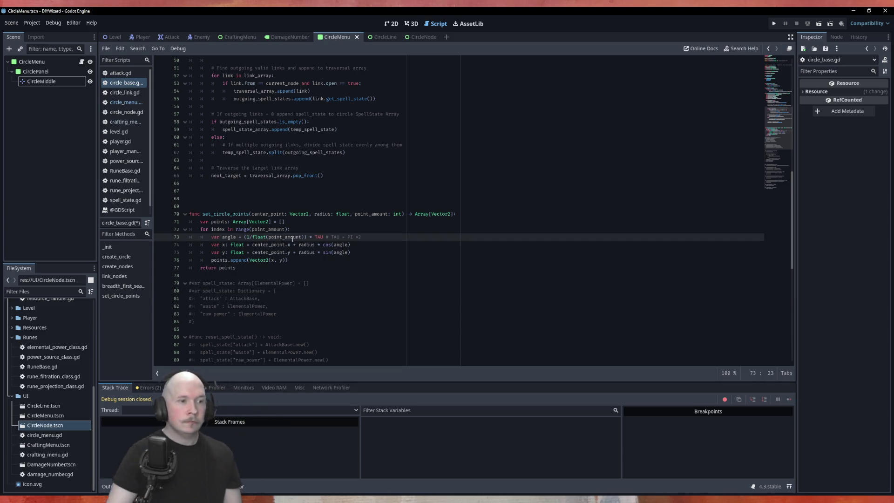
pyautogui.press('BackSpace')
pyautogui.write('index')
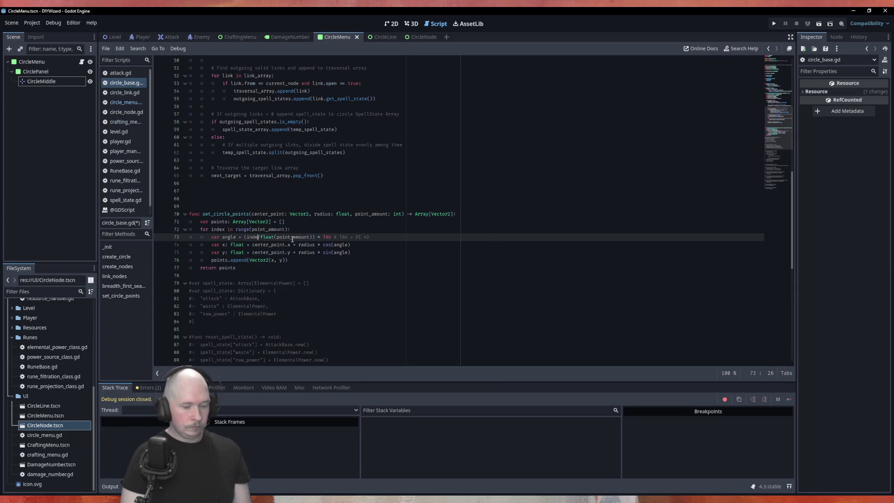
pyautogui.write('/')
pyautogui.hotkey('ctrl', 's')
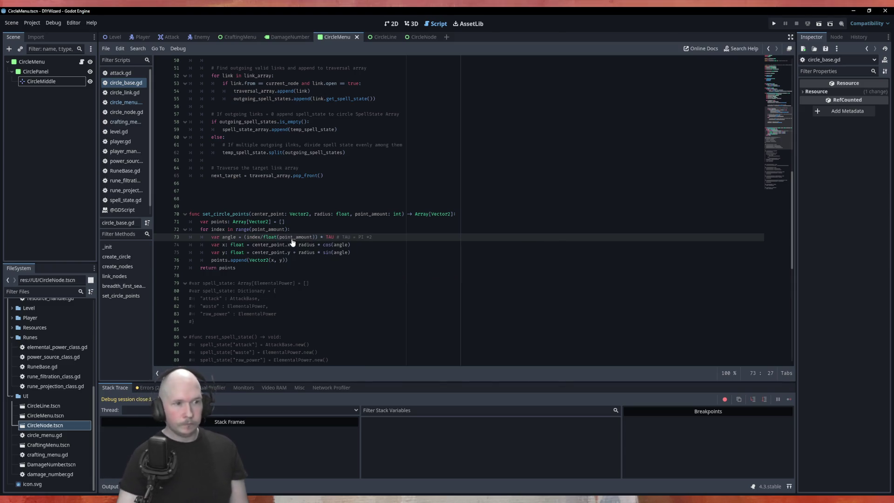
pyautogui.click(386, 279)
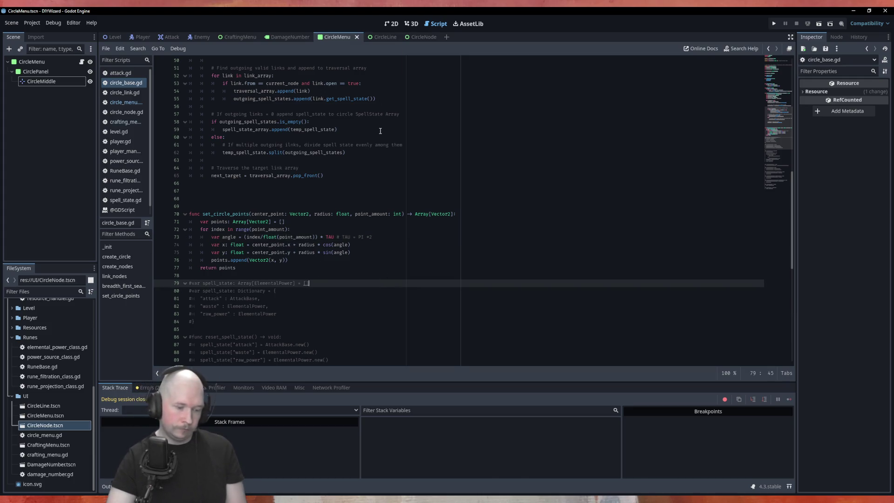
pyautogui.press('F5')
pyautogui.click(447, 268)
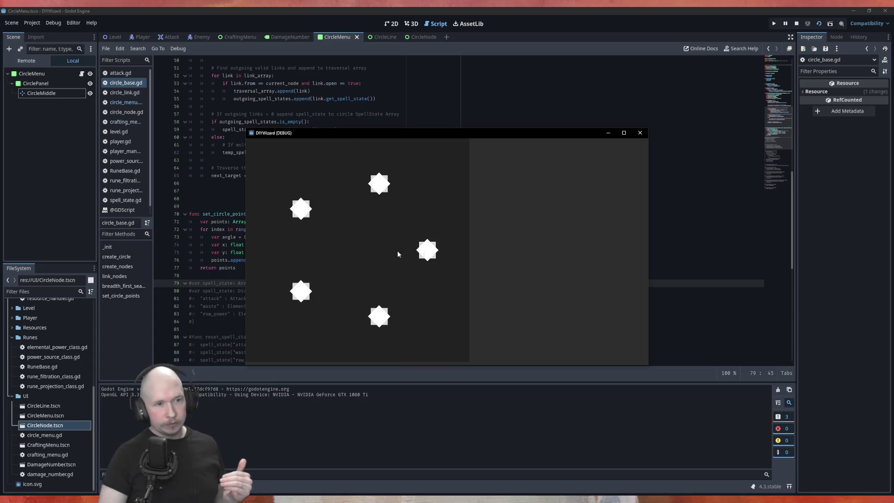
# Close the game window showing five ring-spaced nodes and switch back to circle_menu.gd.
pyautogui.click(640, 133)
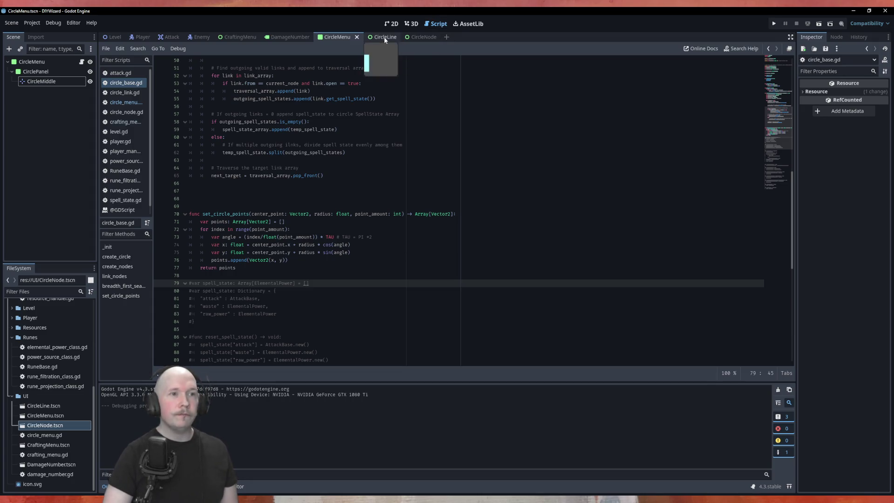
pyautogui.click(143, 99)
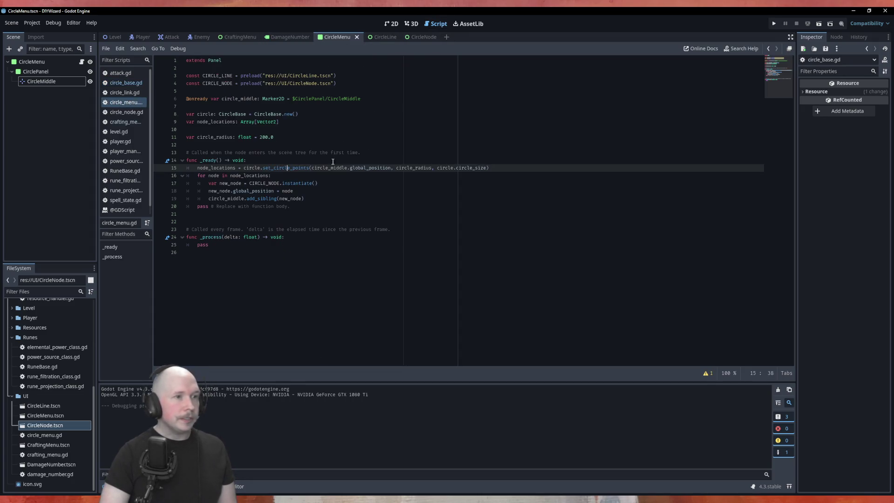
pyautogui.click(340, 207)
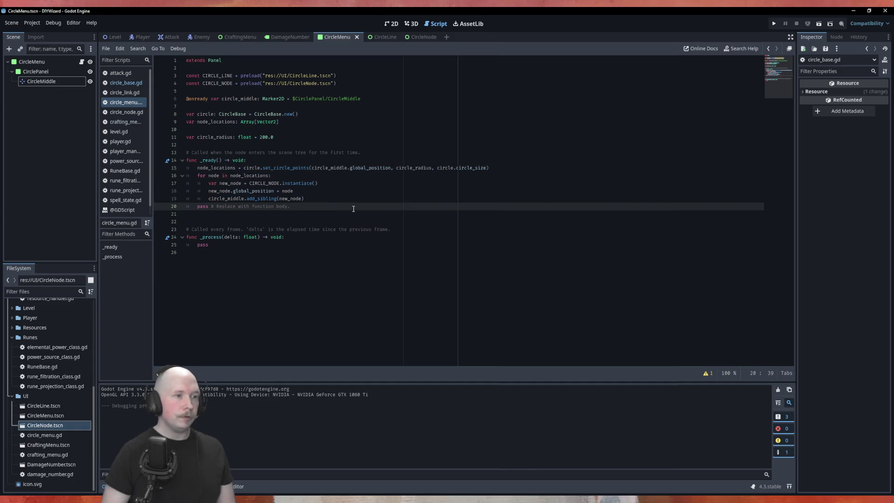
pyautogui.press('Up')
pyautogui.press('End')
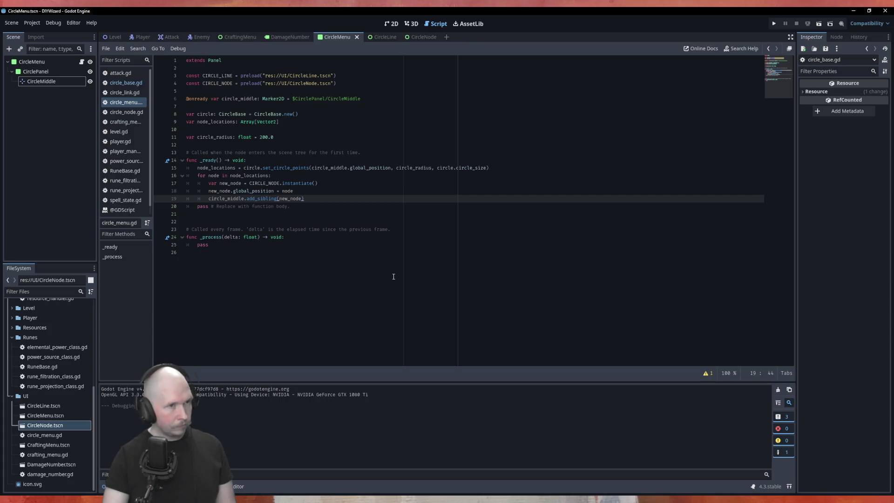
pyautogui.press('F5')
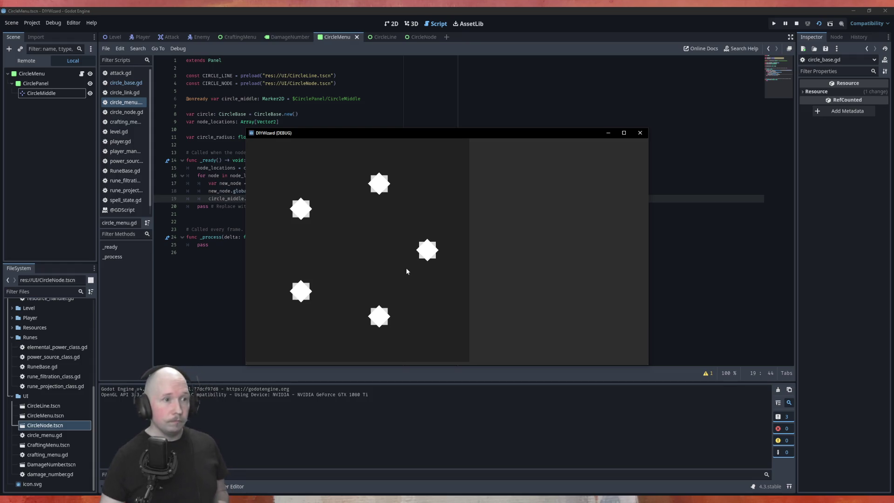
# Close the running game and jump to set_circle_points in circle_base.gd, placing the caret on line 67.
pyautogui.click(639, 133)
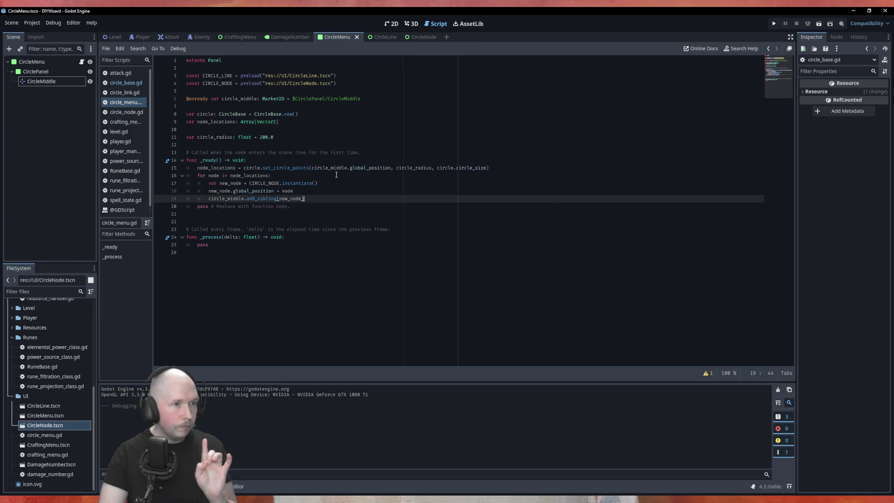
pyautogui.keyDown('ctrl'); pyautogui.click(284, 169); pyautogui.keyUp('ctrl')
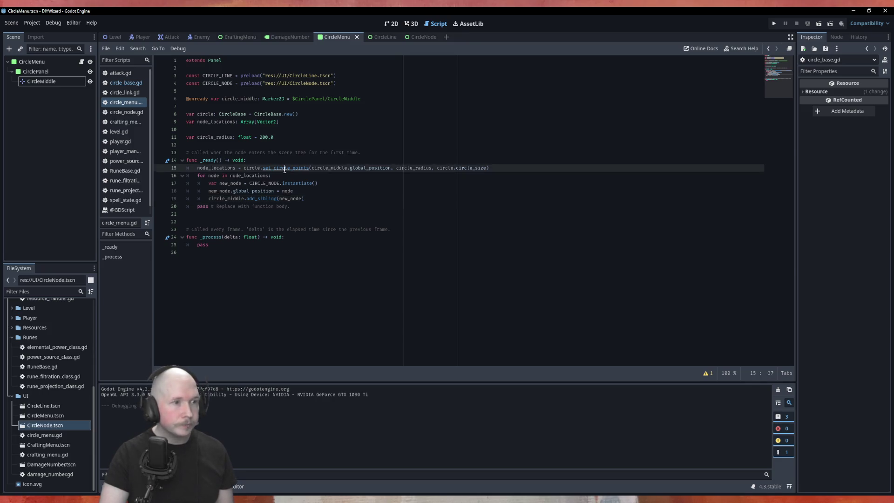
pyautogui.click(309, 191)
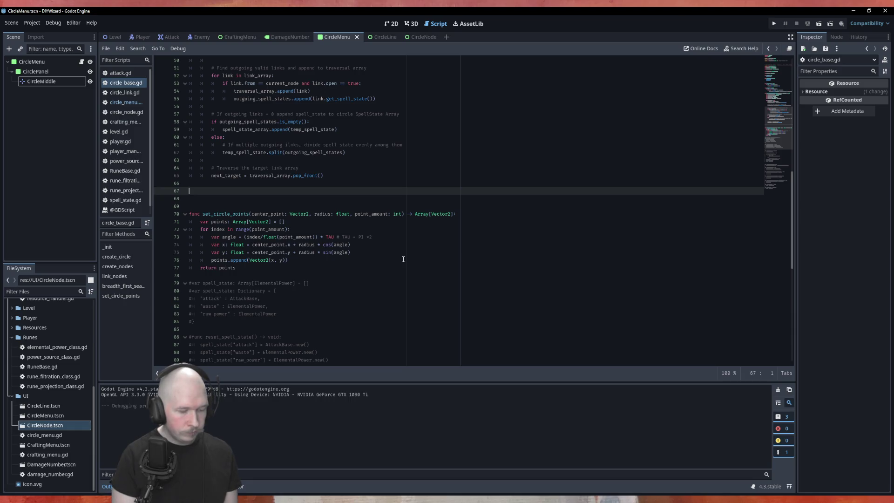
# Write func assign_node_positions() -> void: calling set_circle_points(Vector2.ZERO, 200.0, circle_size).
pyautogui.write('fun')
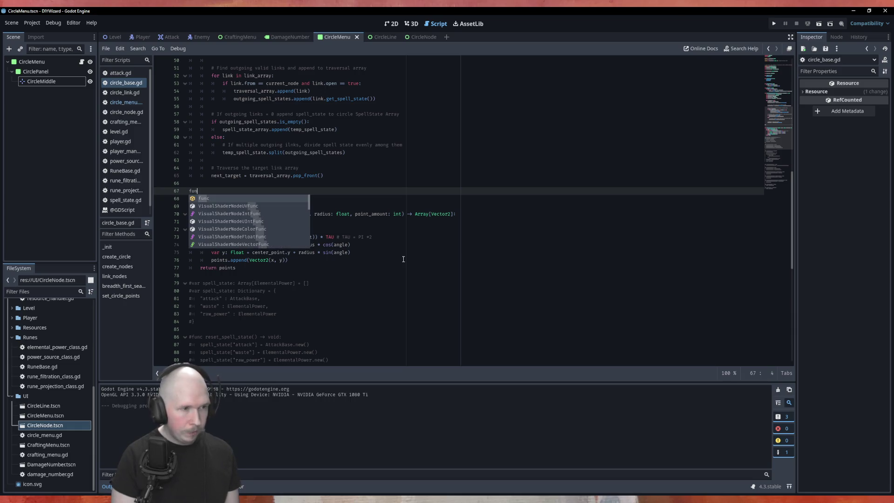
pyautogui.write('c assi')
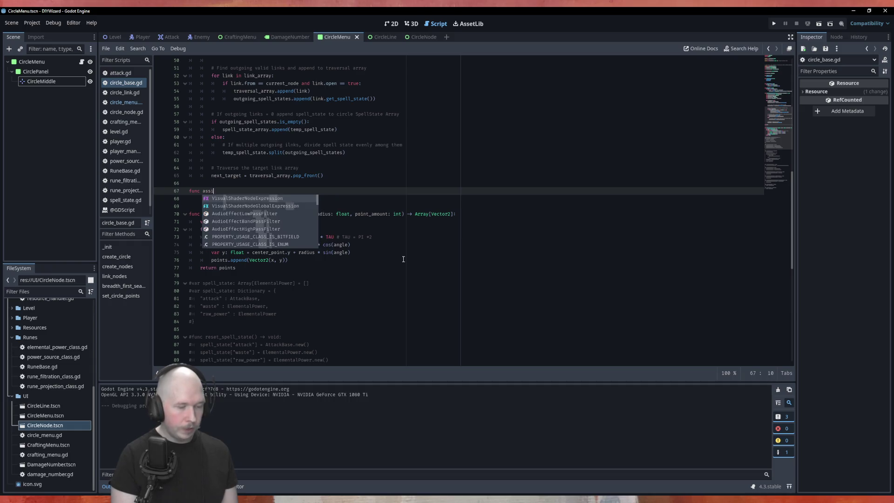
pyautogui.write('gn_')
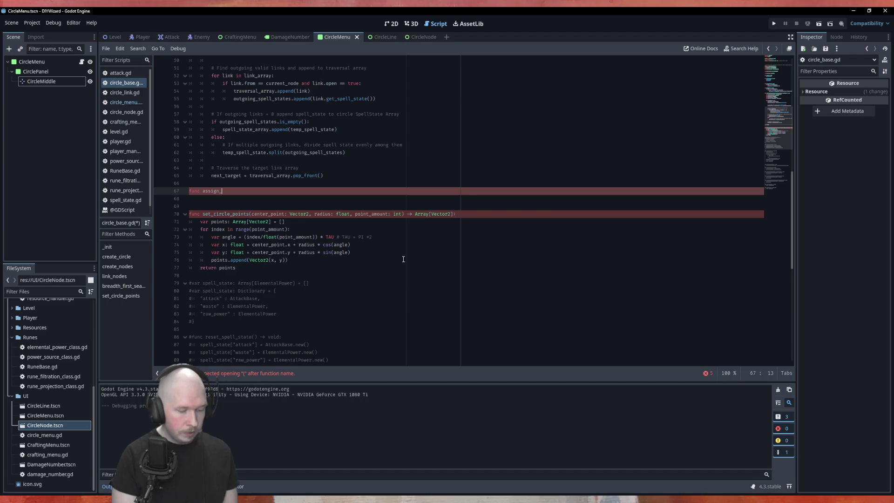
pyautogui.write('node_positions')
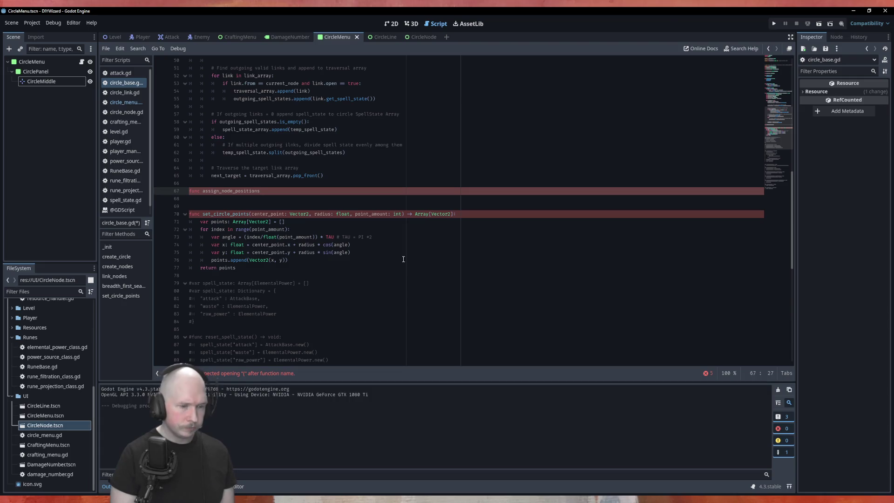
pyautogui.write('() -> ')
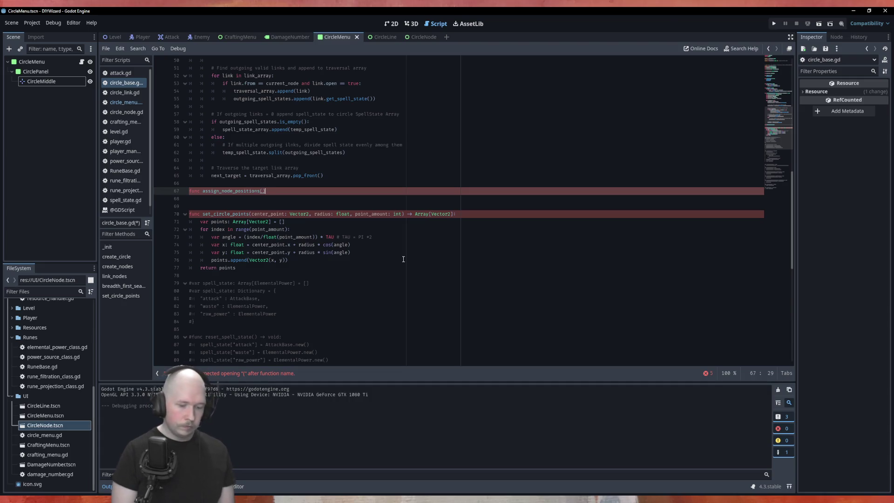
pyautogui.write('void:')
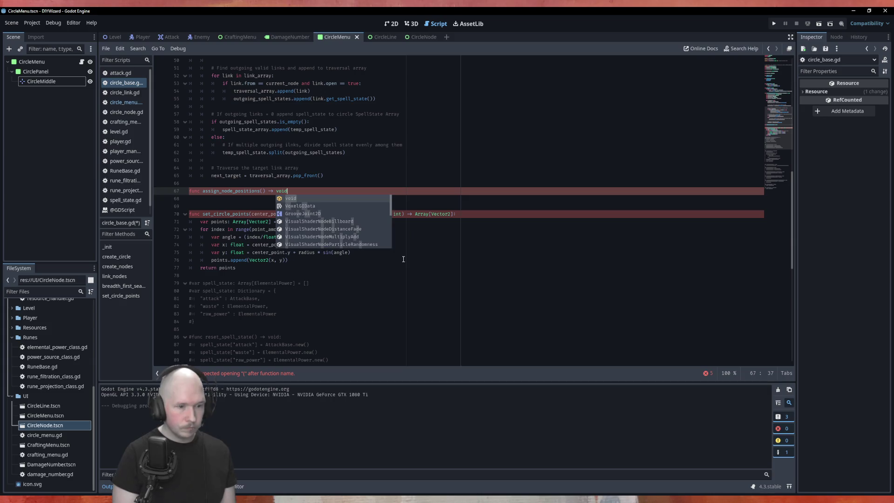
pyautogui.press('Return')
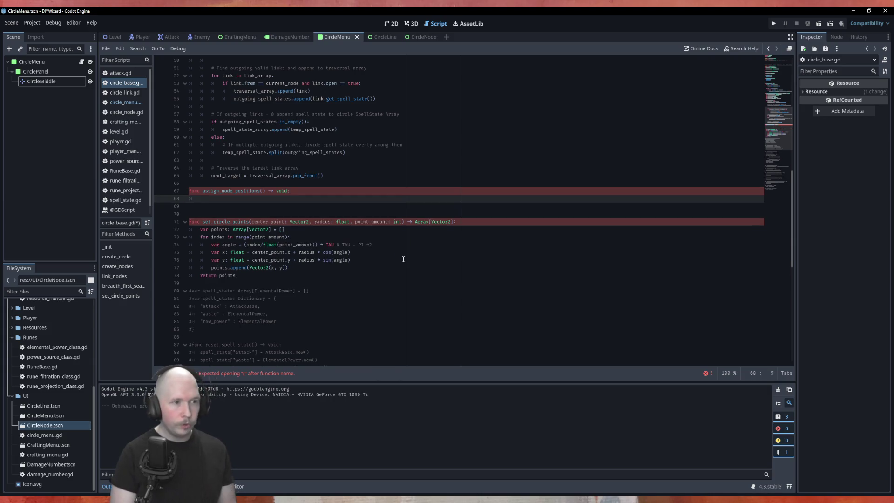
pyautogui.write('set_c')
pyautogui.press('Return')
pyautogui.write('Vector2.')
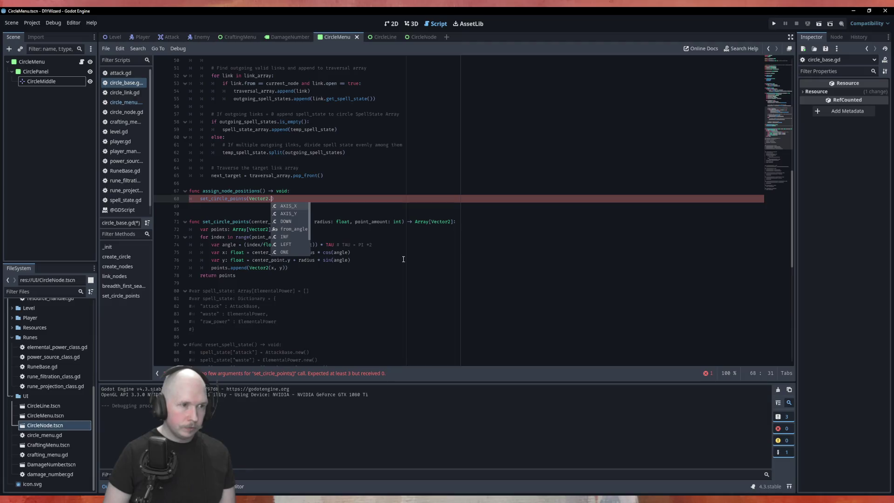
pyautogui.write('Z')
pyautogui.press('Return')
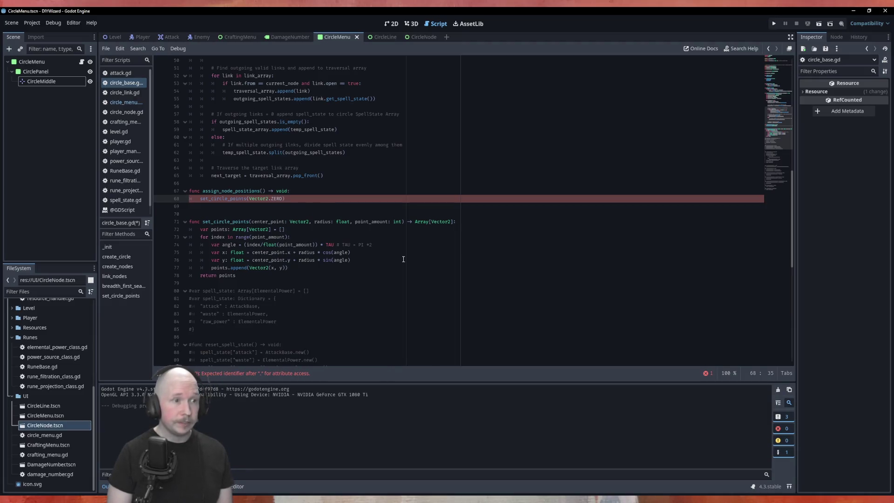
pyautogui.write(', ')
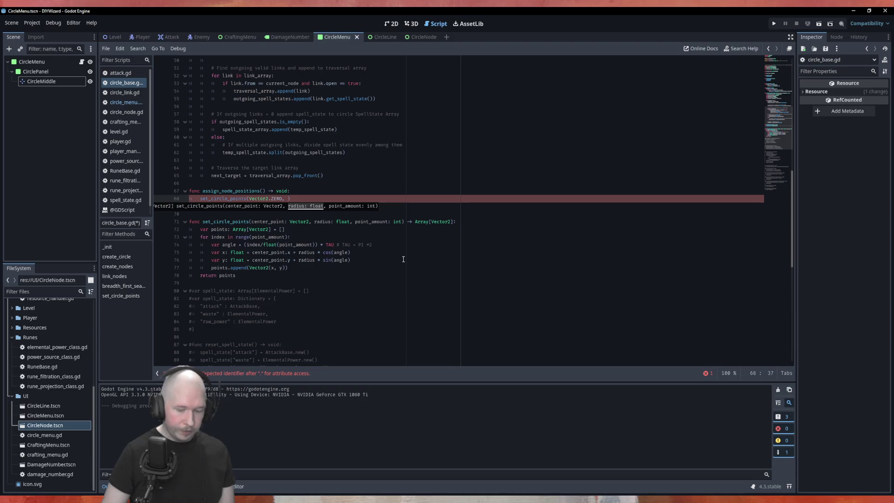
pyautogui.write('300.0')
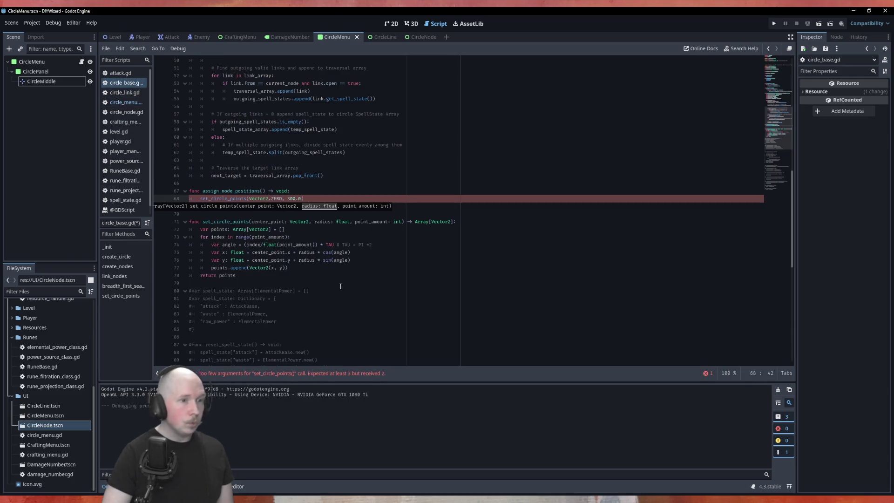
pyautogui.click(293, 198)
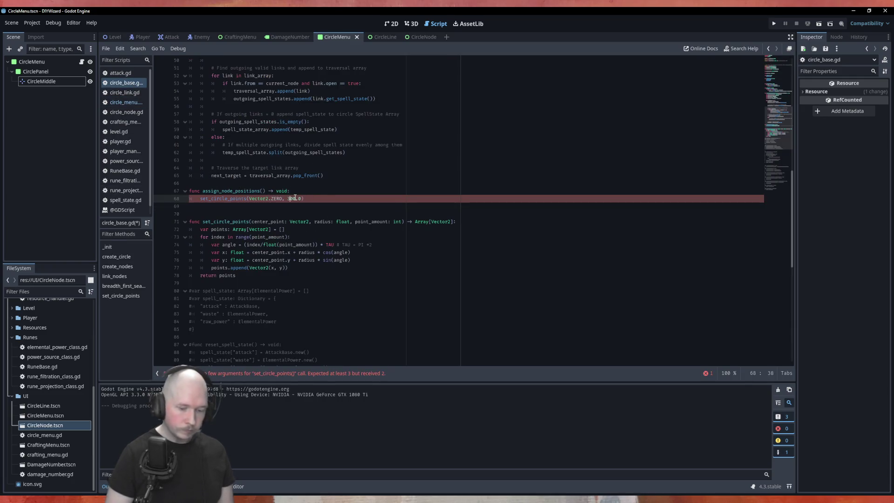
pyautogui.press('BackSpace')
pyautogui.write('200.0')
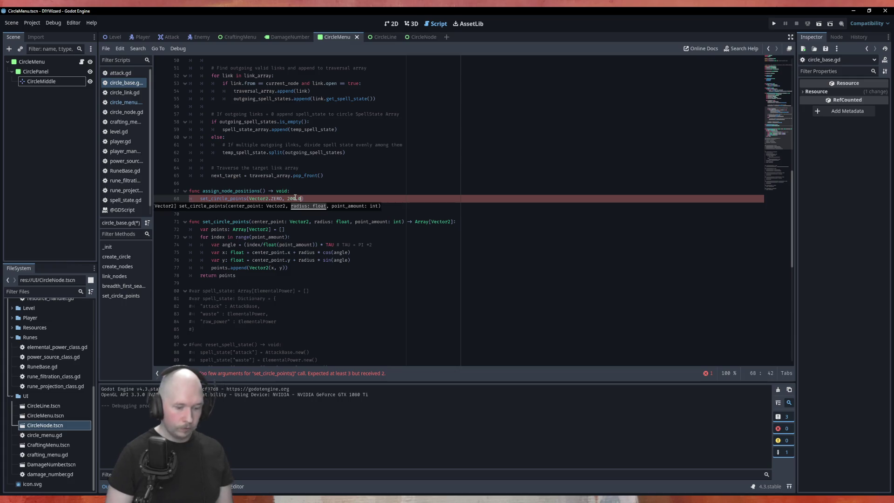
pyautogui.write(', ')
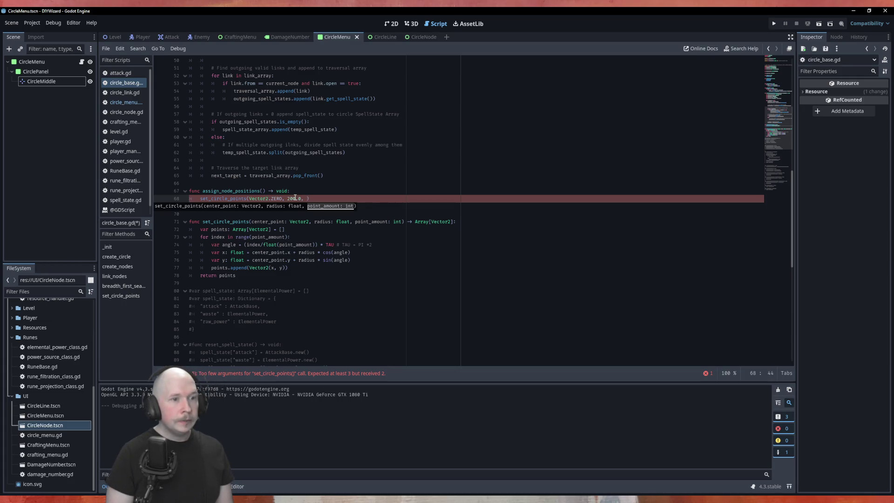
pyautogui.write('circ')
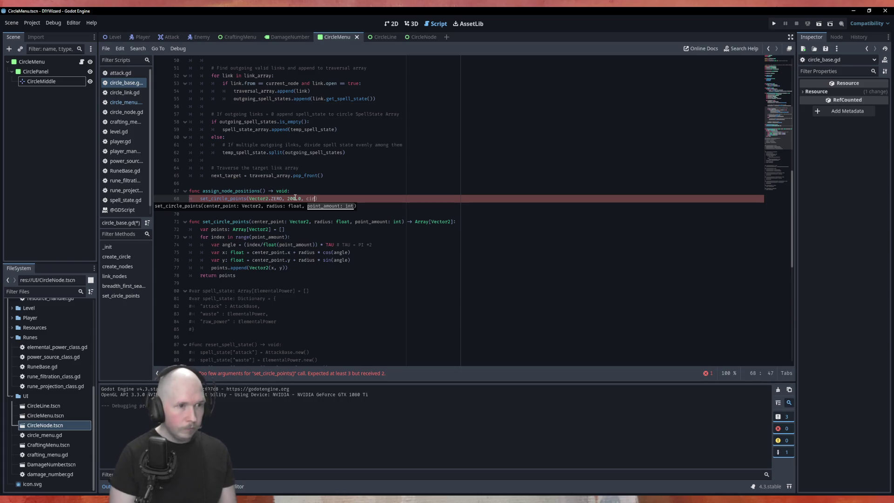
pyautogui.press('Down')
pyautogui.press('Return')
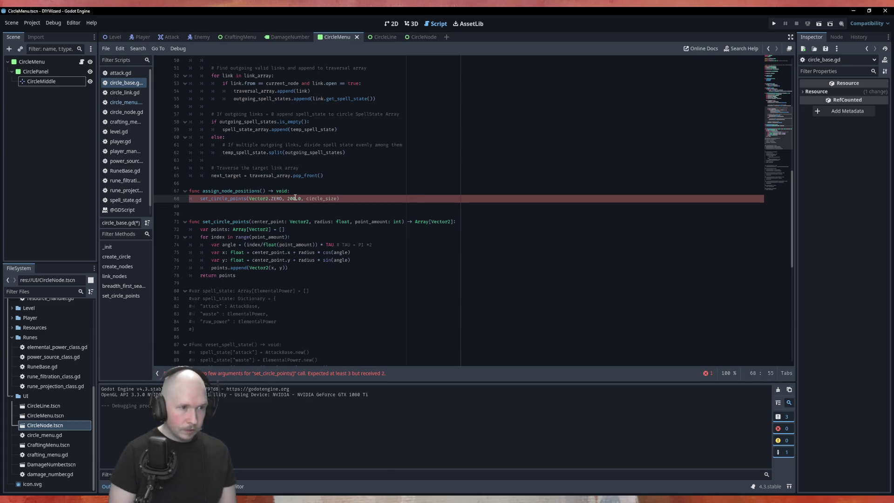
# Assign the set_circle_points call to a new var node_location_array: Array[Vector2].
pyautogui.press('Up')
pyautogui.press('Return')
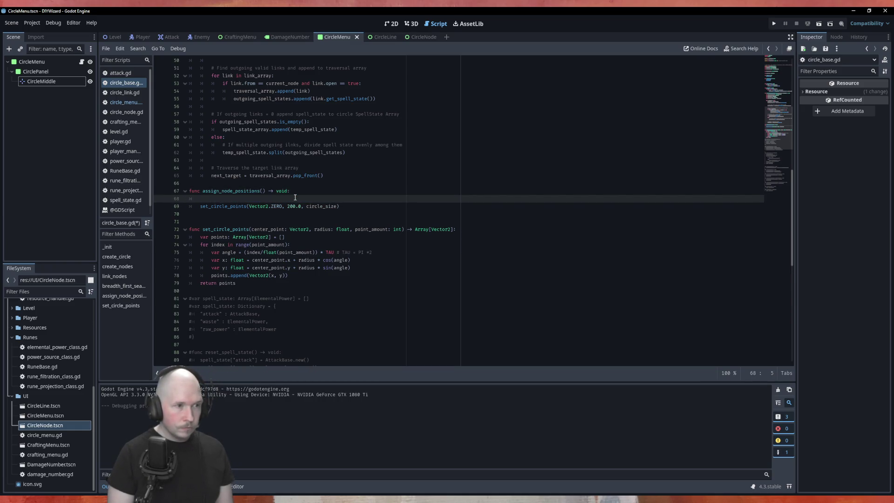
pyautogui.write('var ')
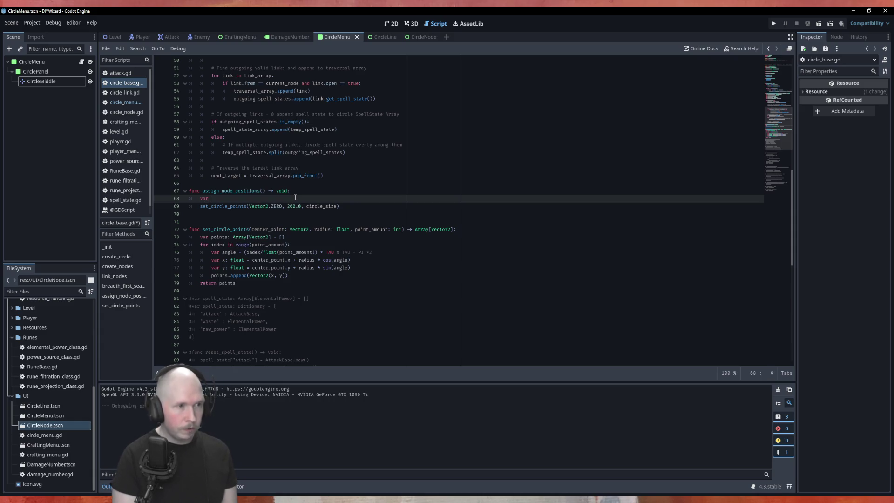
pyautogui.write('node_location_')
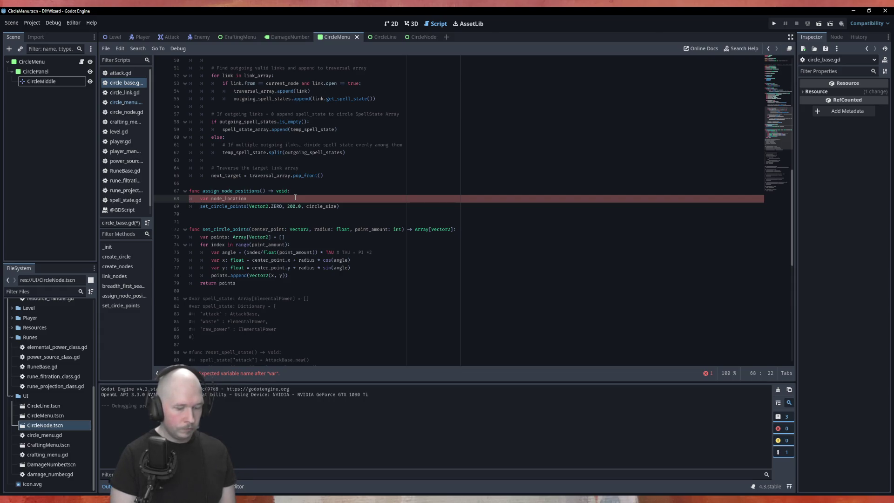
pyautogui.write('Array ')
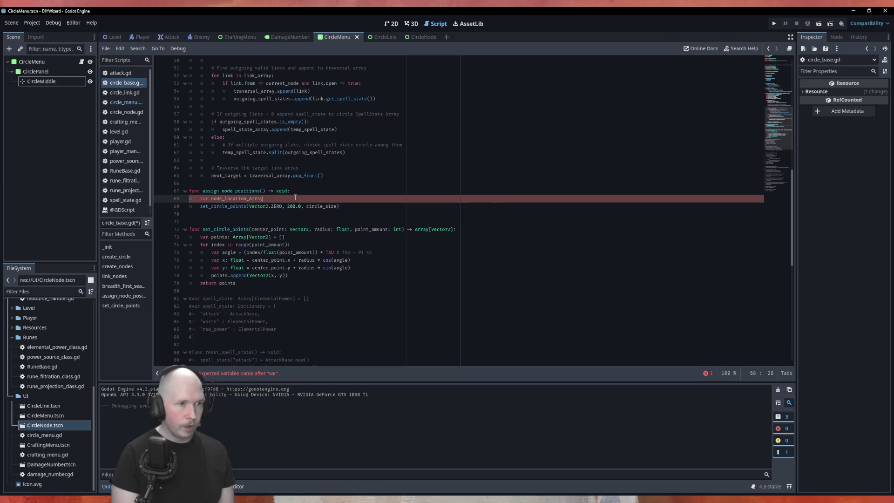
pyautogui.write('=')
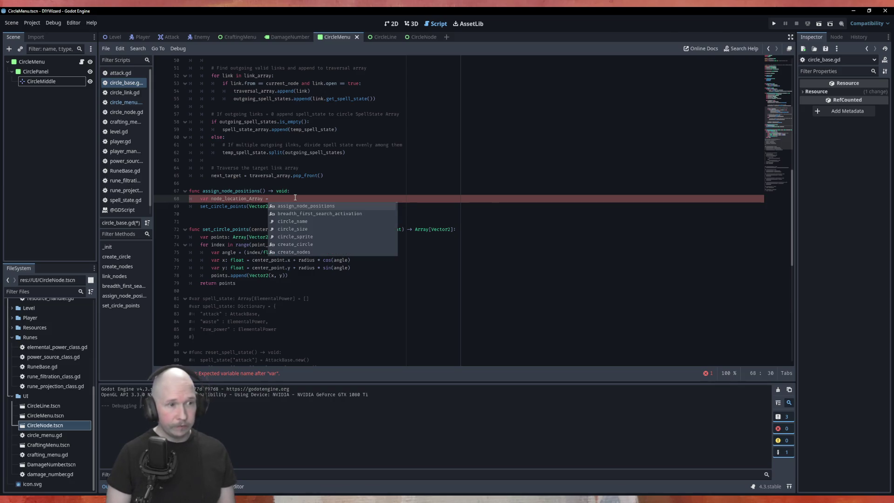
pyautogui.press('Delete')
pyautogui.press('Delete')
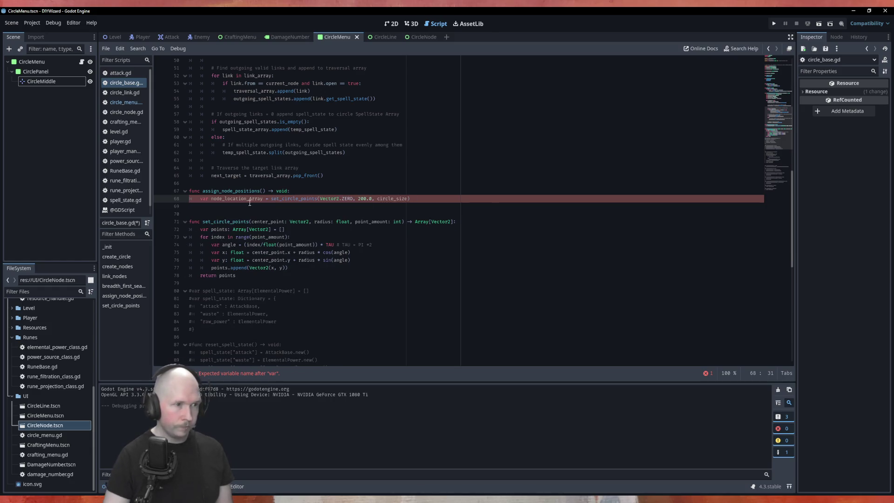
pyautogui.press('Right')
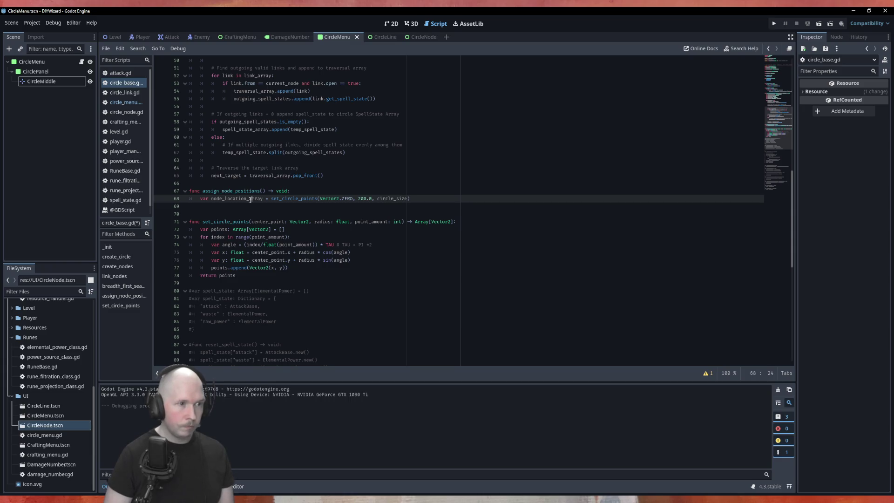
pyautogui.write(': Array')
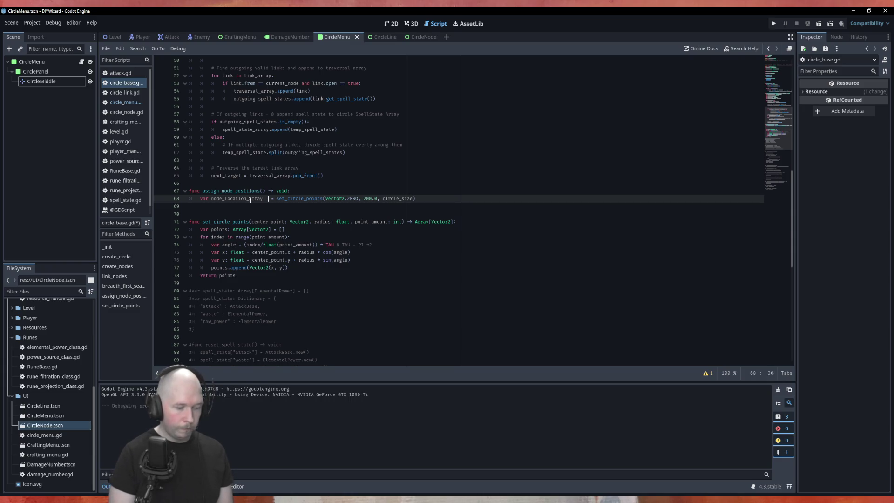
pyautogui.press('Escape')
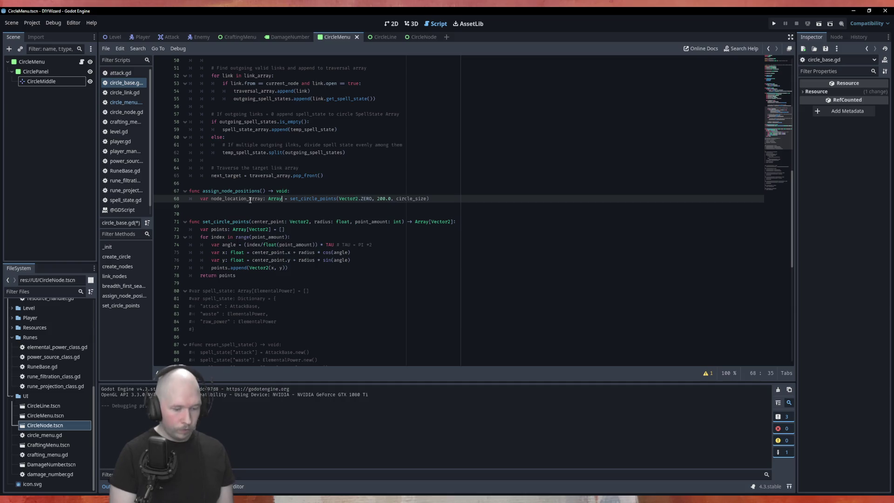
pyautogui.write(':')
pyautogui.press('BackSpace')
pyautogui.write('[]Vector2')
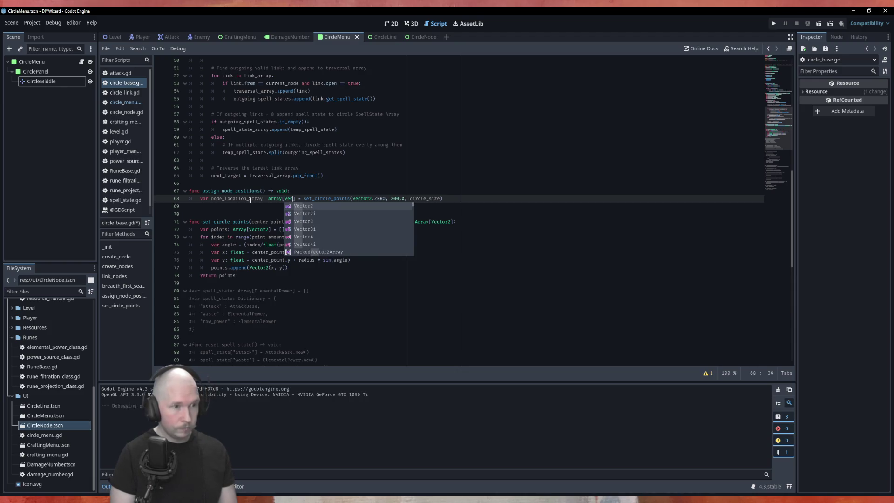
pyautogui.click(324, 258)
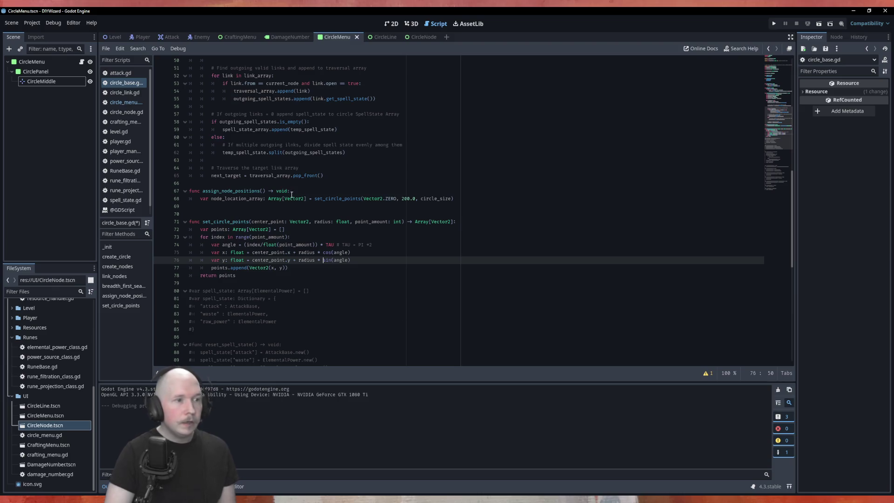
# Insert an empty line after the node_array declaration.
pyautogui.scroll(2, 246, 198)
pyautogui.scroll(4, 256, 195)
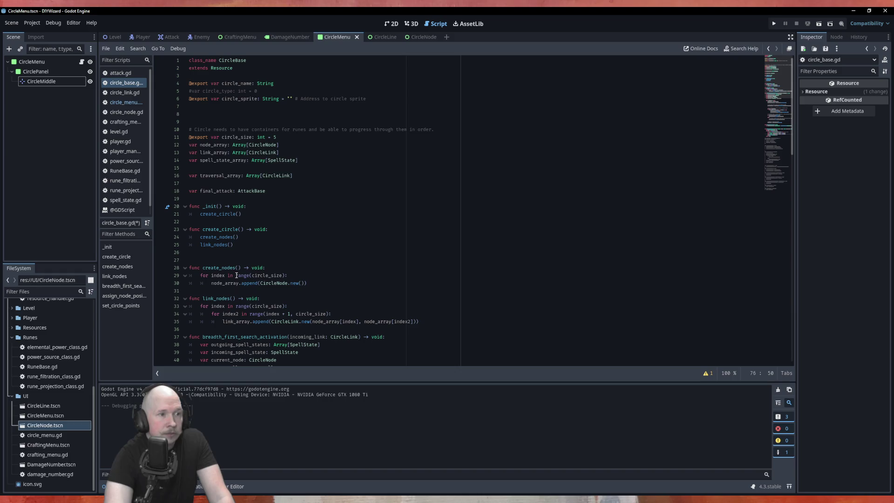
pyautogui.click(291, 147)
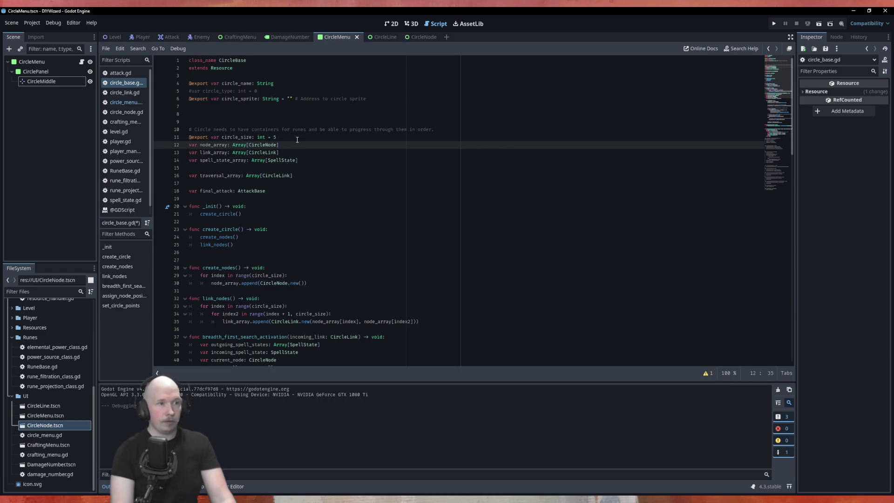
pyautogui.press('Return')
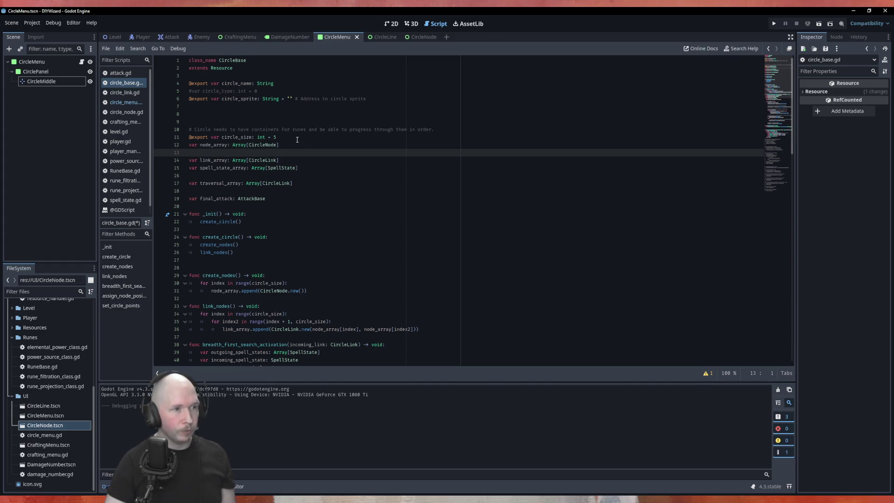
pyautogui.scroll(-20, 264, 135)
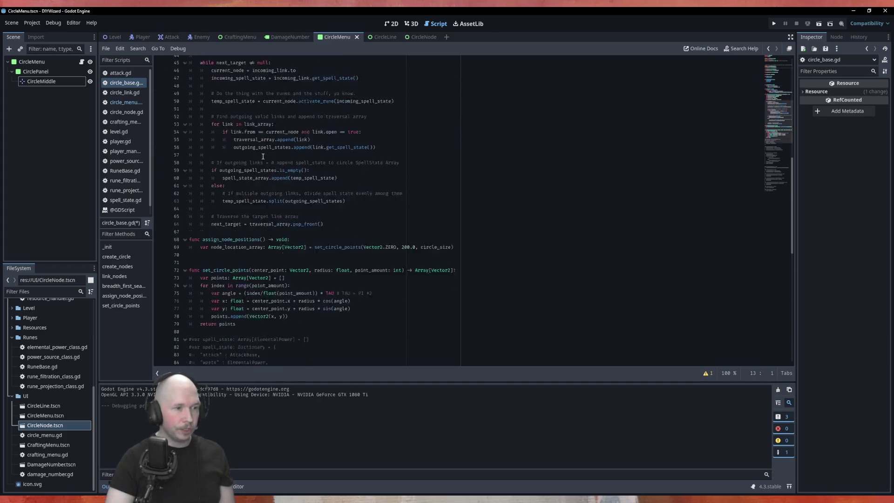
pyautogui.scroll(10, 260, 176)
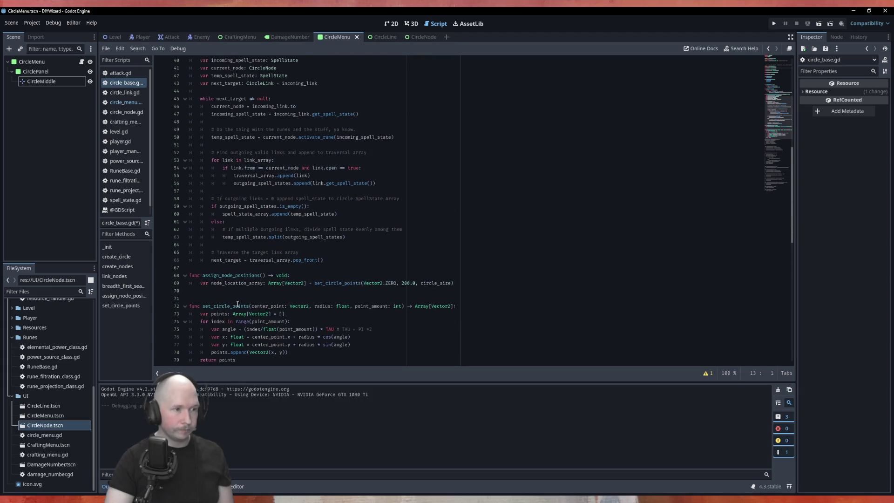
# Paste the node_location_array: Array[Vector2] declaration at line 13 as a class variable.
pyautogui.moveTo(306, 284); pyautogui.dragTo(200, 283)
pyautogui.hotkey('ctrl', 'c')
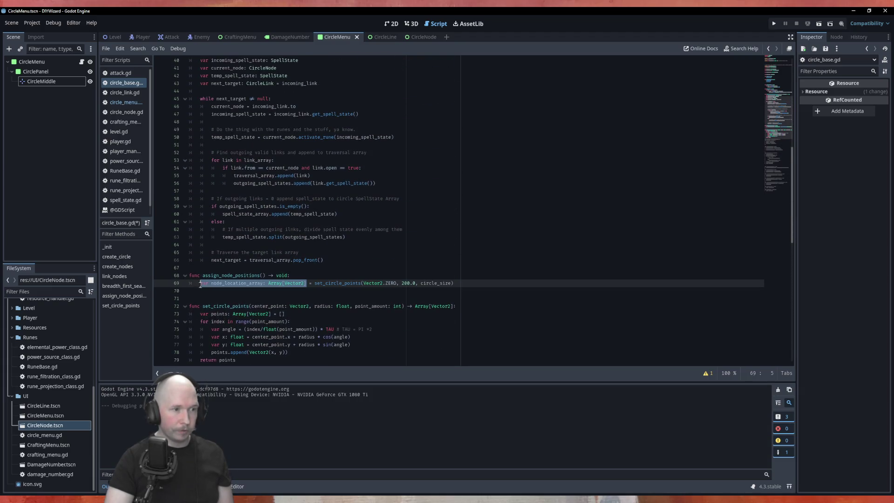
pyautogui.hotkey('ctrl', 'z')
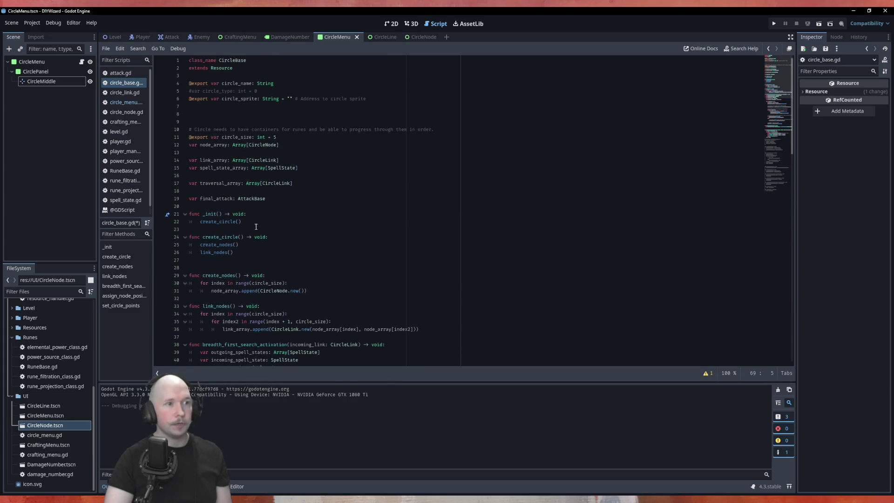
pyautogui.hotkey('ctrl', 'v')
pyautogui.scroll(-15, 251, 180)
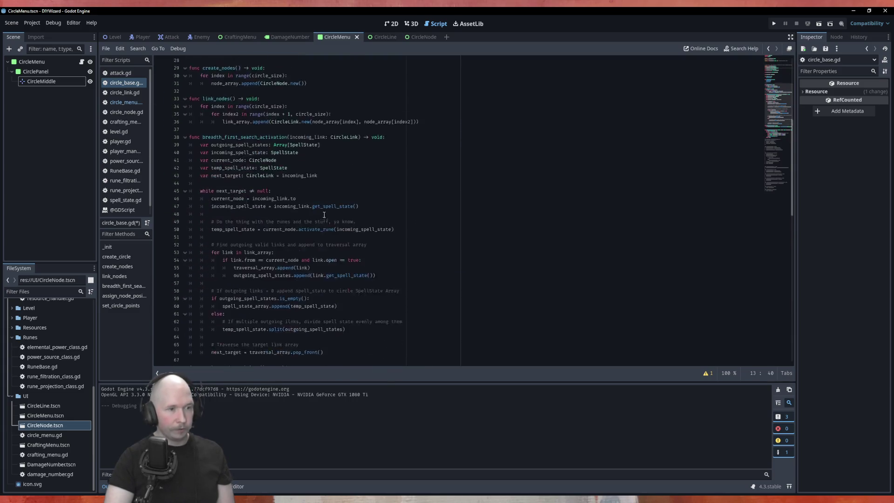
# Remove var and the Array[Vector2] type from line 69, then save circle_base.gd.
pyautogui.click(200, 169)
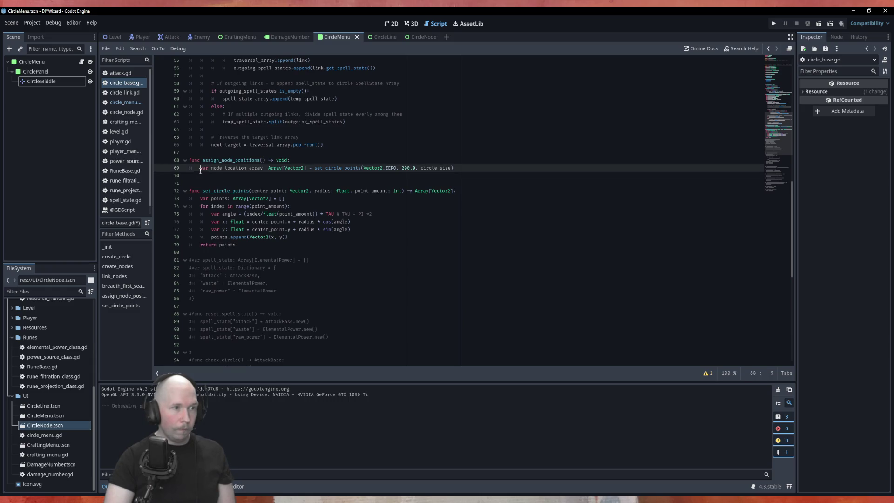
pyautogui.press('Delete')
pyautogui.press('Delete')
pyautogui.press('Delete')
pyautogui.press('Delete')
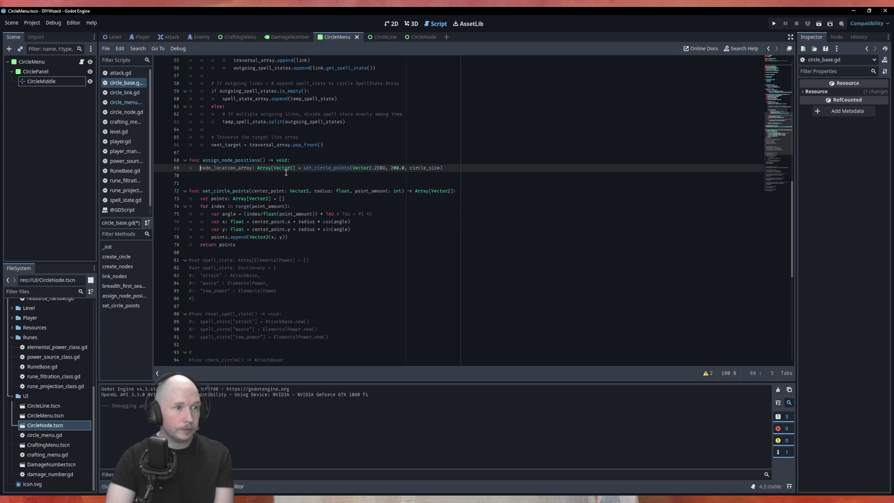
pyautogui.press('BackSpace')
pyautogui.press('BackSpace')
pyautogui.press('BackSpace')
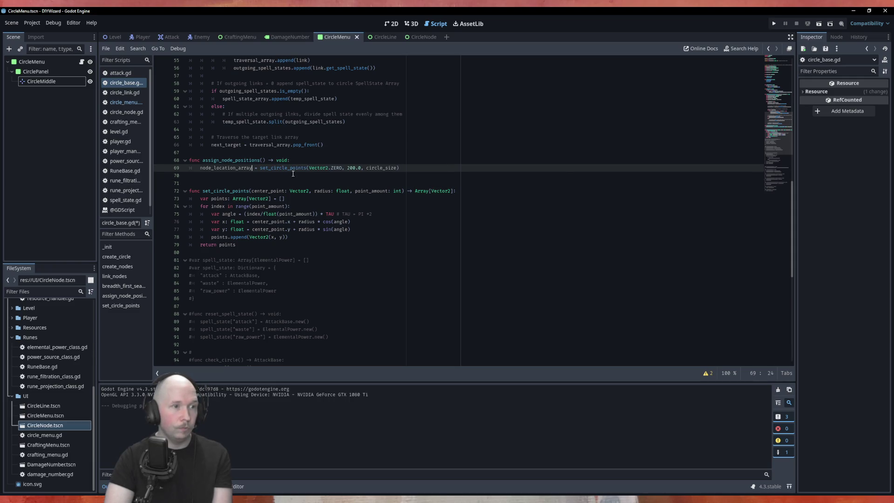
pyautogui.hotkey('ctrl', 's')
pyautogui.press('Down')
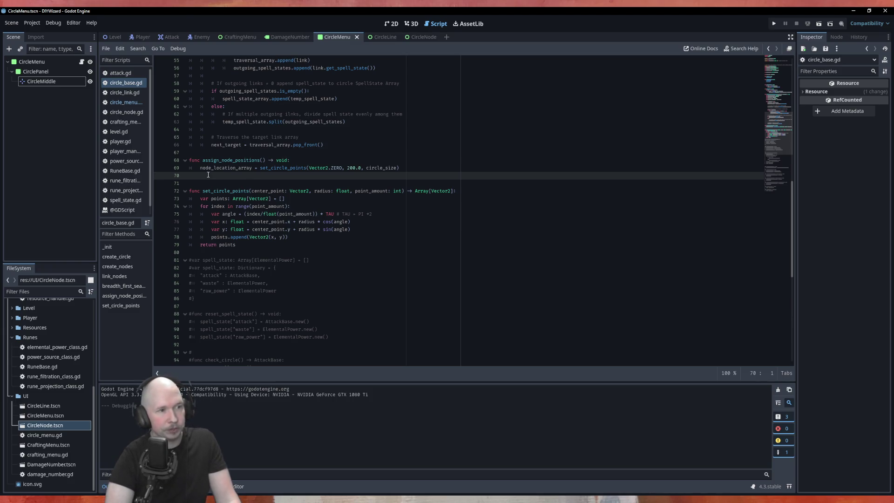
pyautogui.scroll(15, 410, 174)
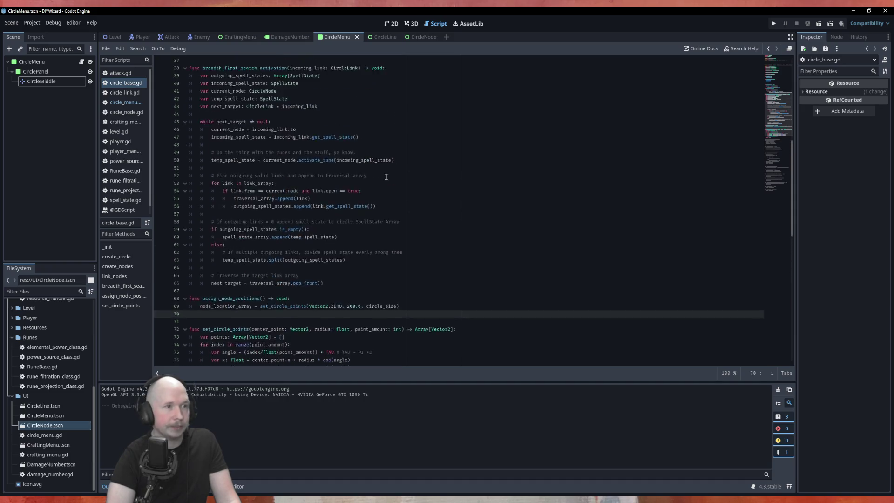
pyautogui.scroll(2, 387, 175)
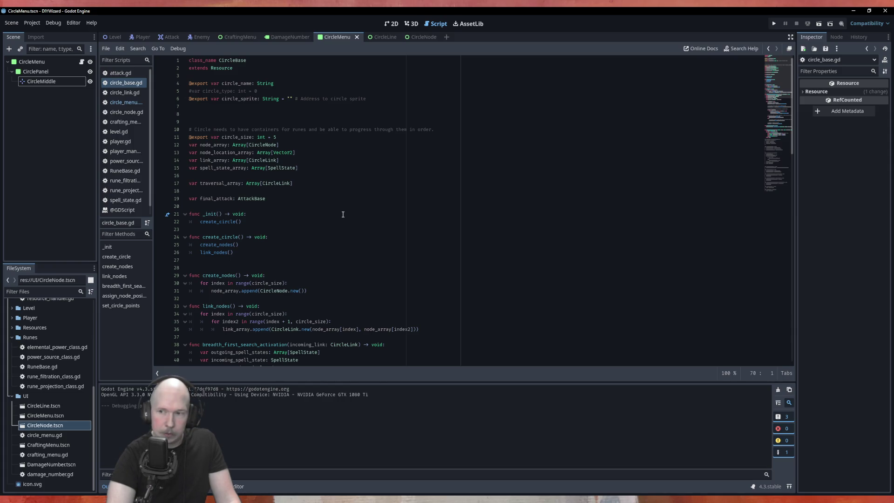
pyautogui.scroll(-13, 342, 214)
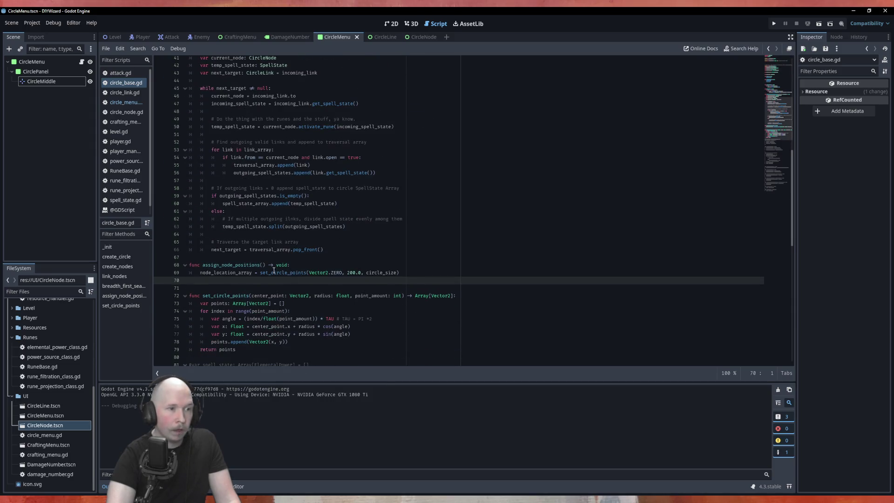
pyautogui.click(262, 264)
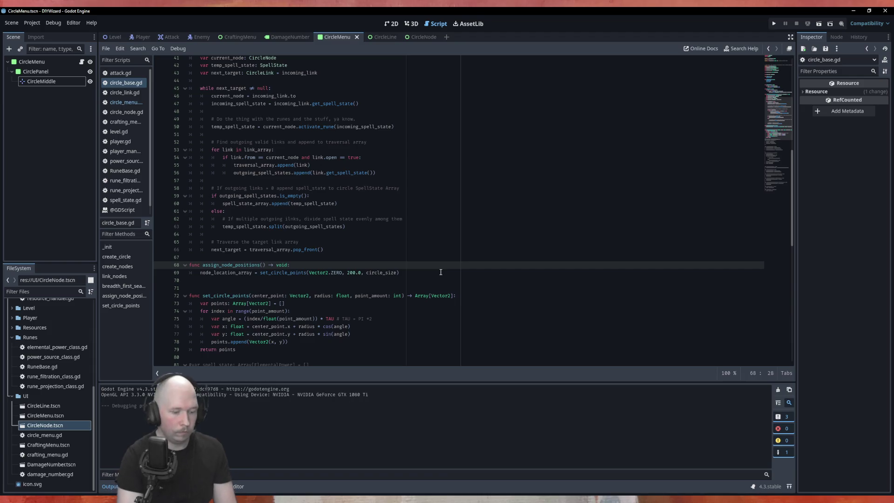
# Add a center_point: Vector2 parameter to assign_node_positions.
pyautogui.write('Center_point')
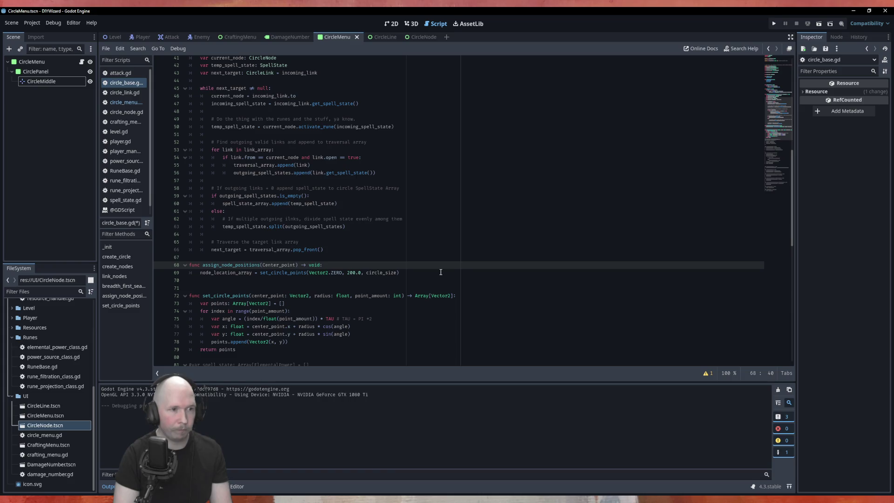
pyautogui.press('Left')
pyautogui.press('Left')
pyautogui.press('BackSpace')
pyautogui.write('c')
pyautogui.press('Right')
pyautogui.press('Right')
pyautogui.write(': Vec')
pyautogui.press('Return')
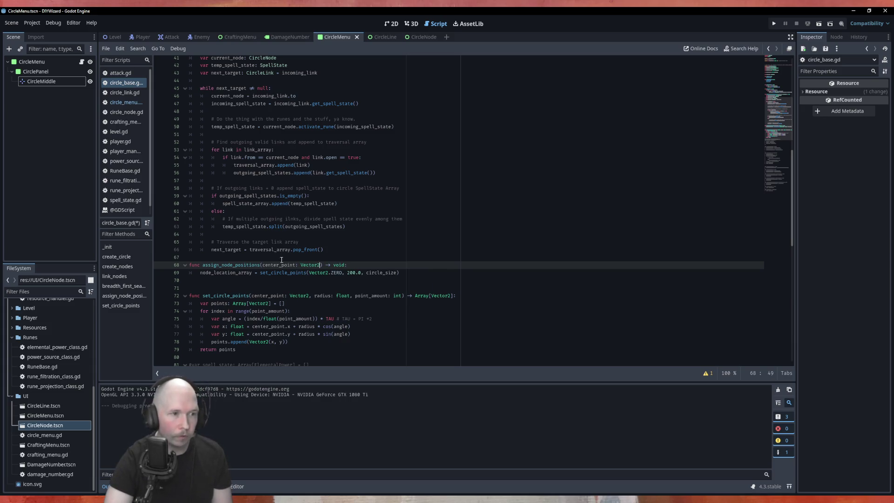
# Replace Vector2.ZERO with center_point in the set_circle_points call.
pyautogui.doubleClick(279, 265)
pyautogui.moveTo(343, 272); pyautogui.dragTo(309, 273)
pyautogui.click(352, 276)
pyautogui.scroll(9, 287, 234)
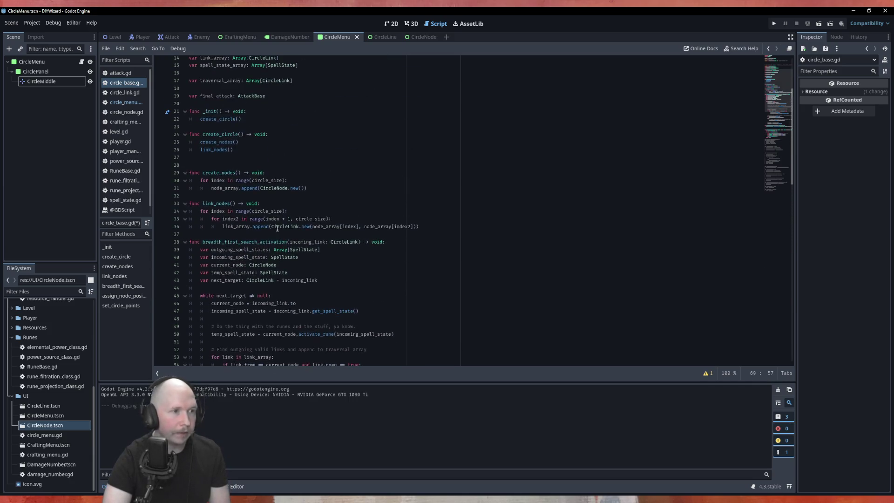
pyautogui.scroll(4, 219, 131)
# Try adding a center_point parameter to _init, then remove it again.
pyautogui.click(221, 204)
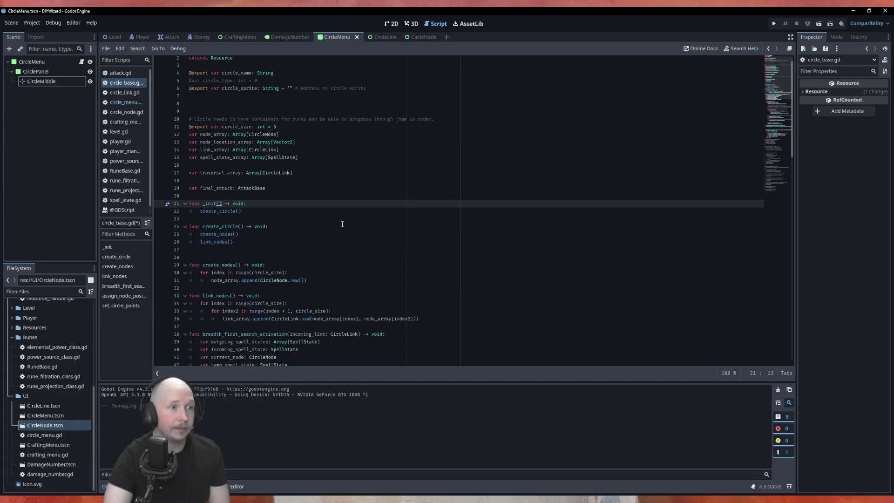
pyautogui.press('Down')
pyautogui.press('Up')
pyautogui.press('Left')
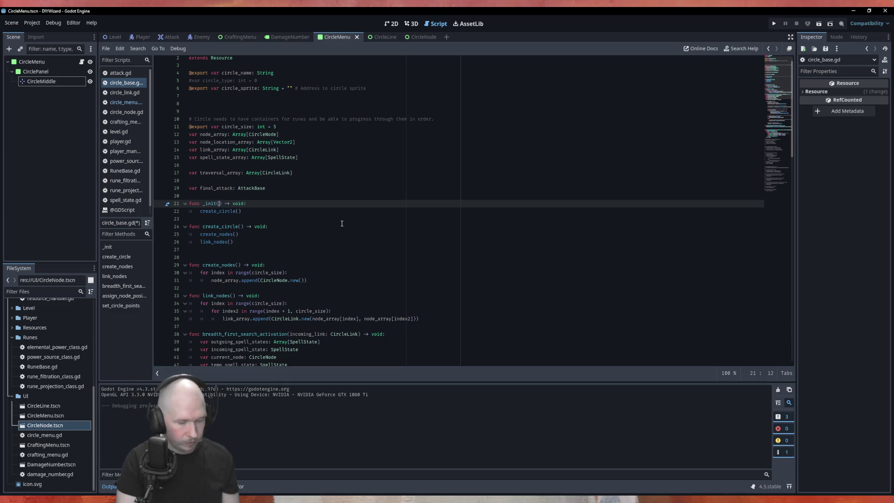
pyautogui.write('center')
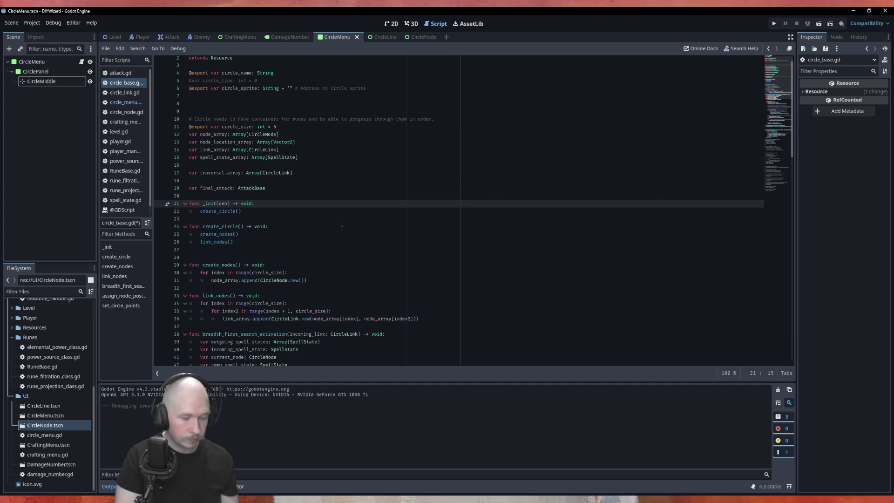
pyautogui.write('_point')
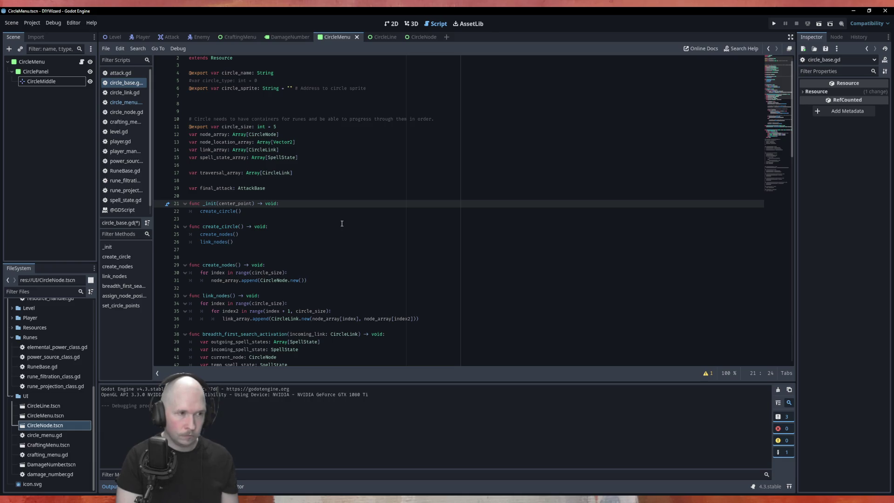
pyautogui.press('BackSpace')
pyautogui.press('BackSpace')
pyautogui.press('BackSpace')
pyautogui.press('BackSpace')
pyautogui.press('BackSpace')
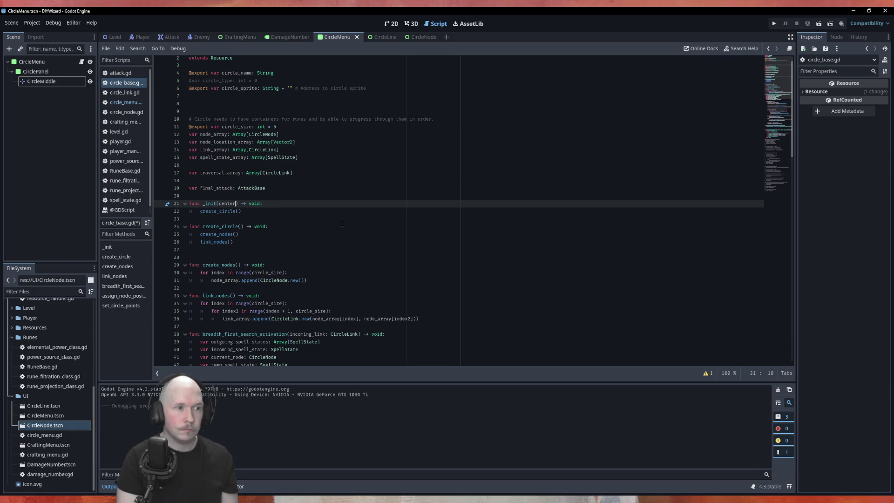
pyautogui.click(342, 219)
pyautogui.scroll(-15, 347, 233)
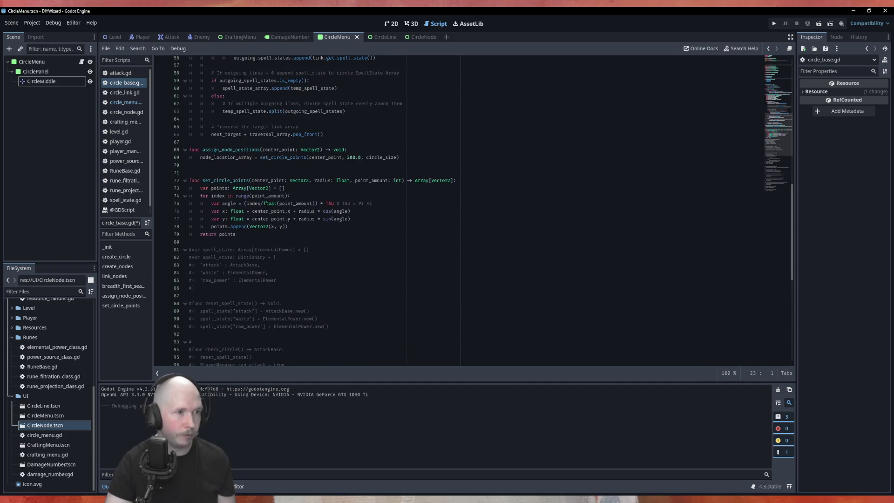
# In circle_menu.gd, add circle.assign_node_positions(circle_middle.global_position) at the top of _ready.
pyautogui.click(122, 102)
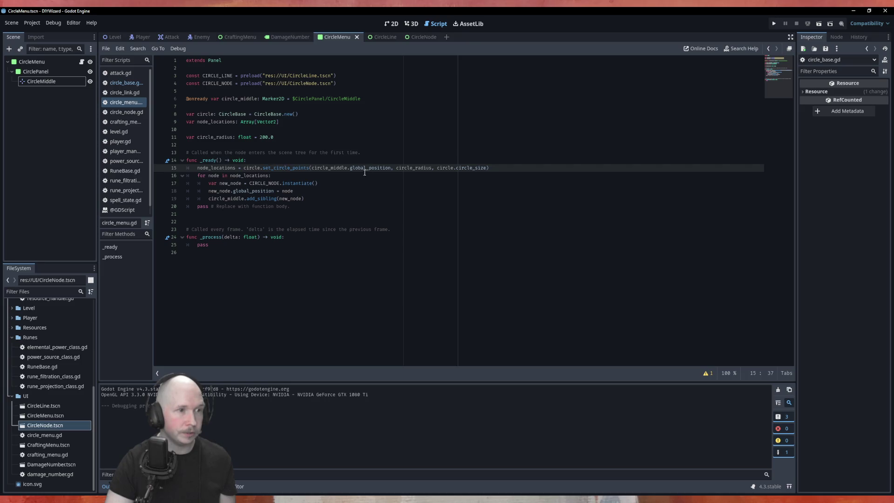
pyautogui.click(313, 161)
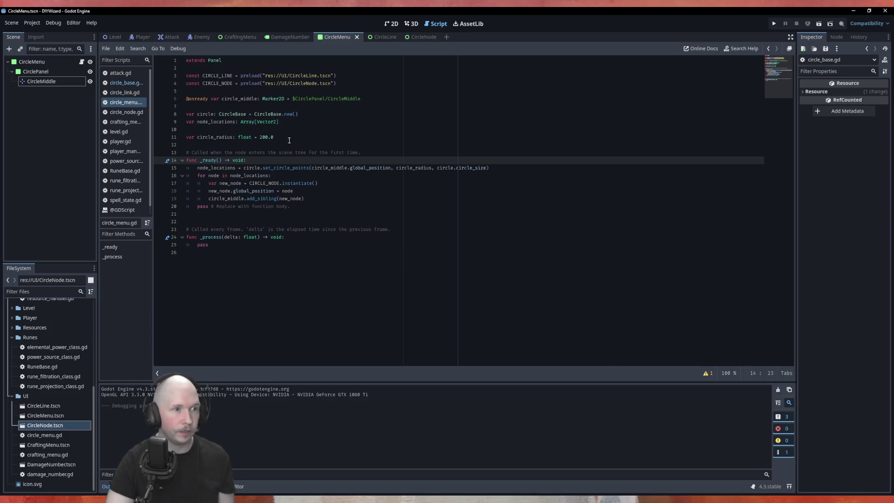
pyautogui.press('Return')
pyautogui.write('circle.ass')
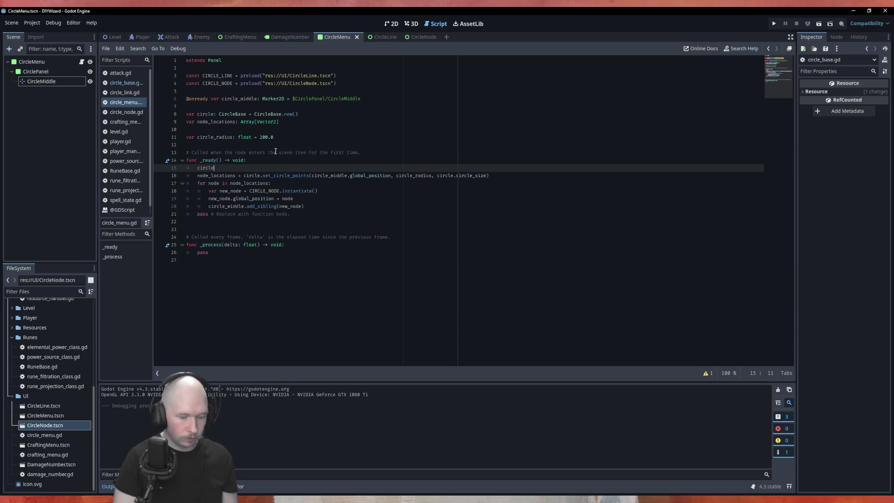
pyautogui.press('Return')
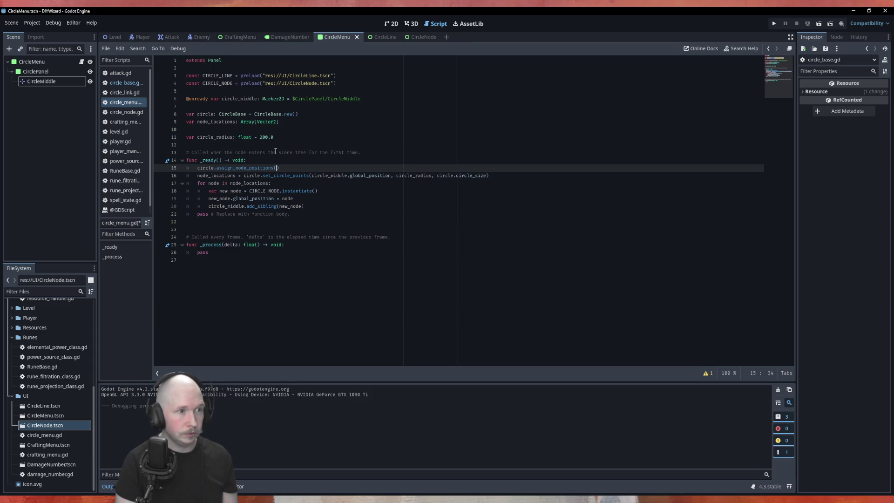
pyautogui.write('cir')
pyautogui.press('Down')
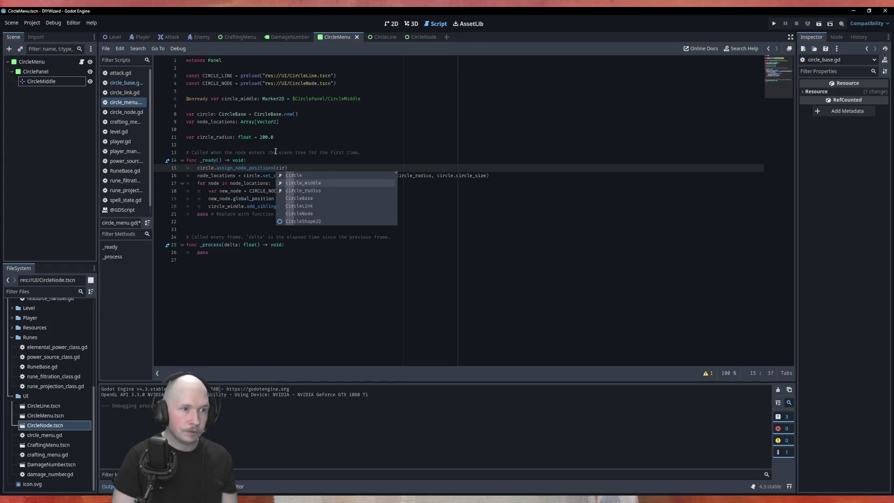
pyautogui.press('Return')
pyautogui.write('.')
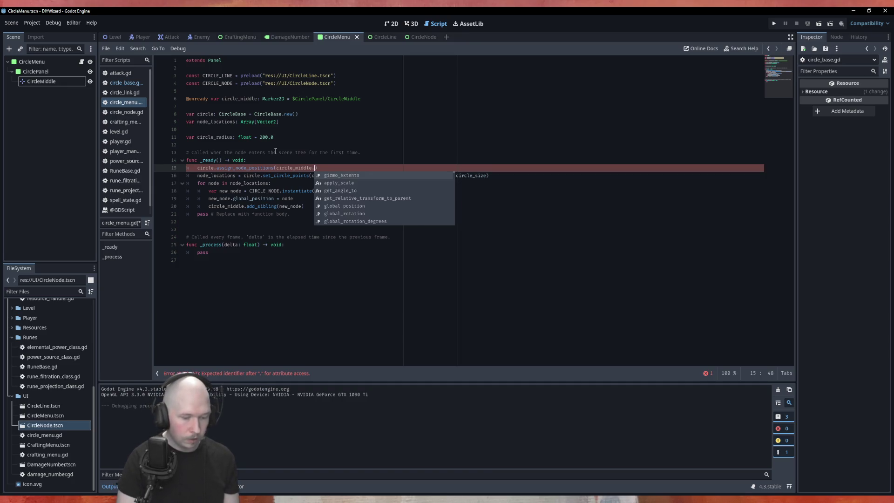
pyautogui.write('glo')
pyautogui.press('Return')
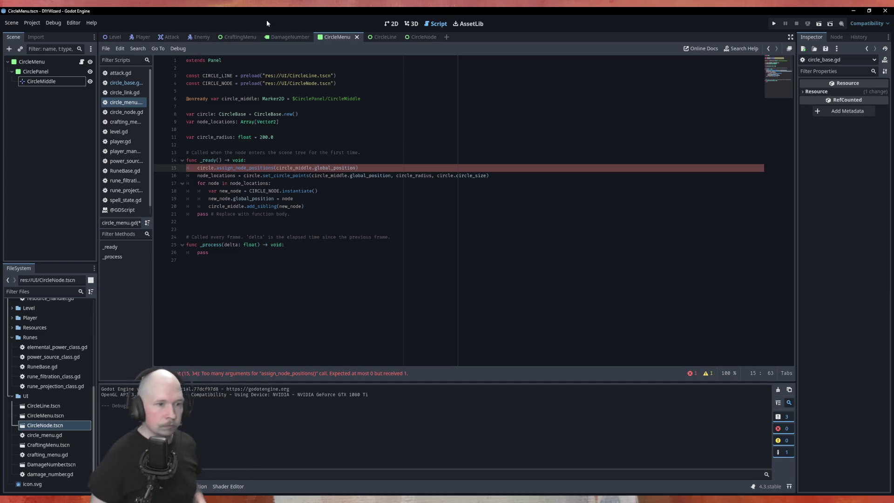
# Save circle_base.gd and recheck the new call in the CircleMenu script.
pyautogui.click(126, 82)
pyautogui.scroll(-10, 324, 218)
pyautogui.scroll(4, 325, 218)
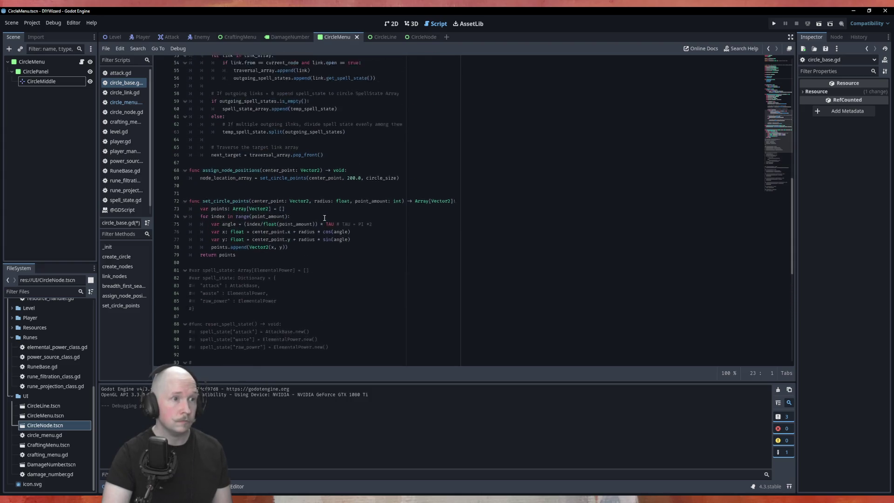
pyautogui.click(360, 199)
pyautogui.hotkey('ctrl', 's')
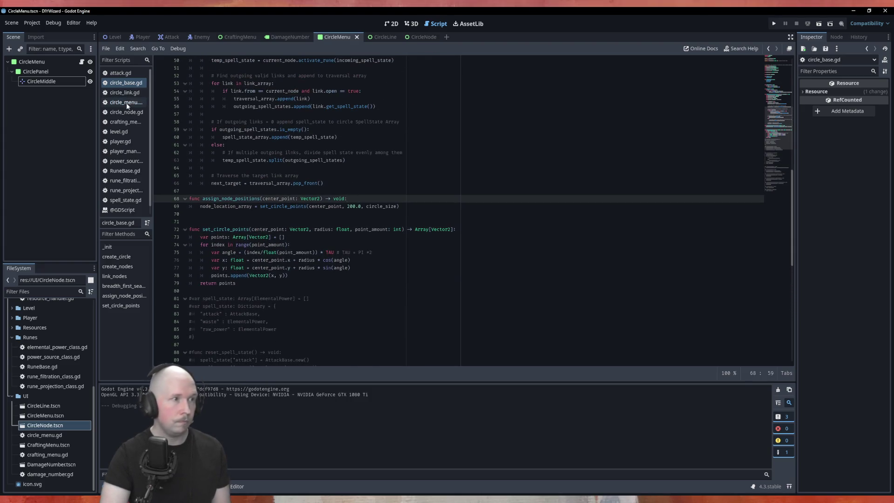
pyautogui.click(126, 102)
pyautogui.click(377, 147)
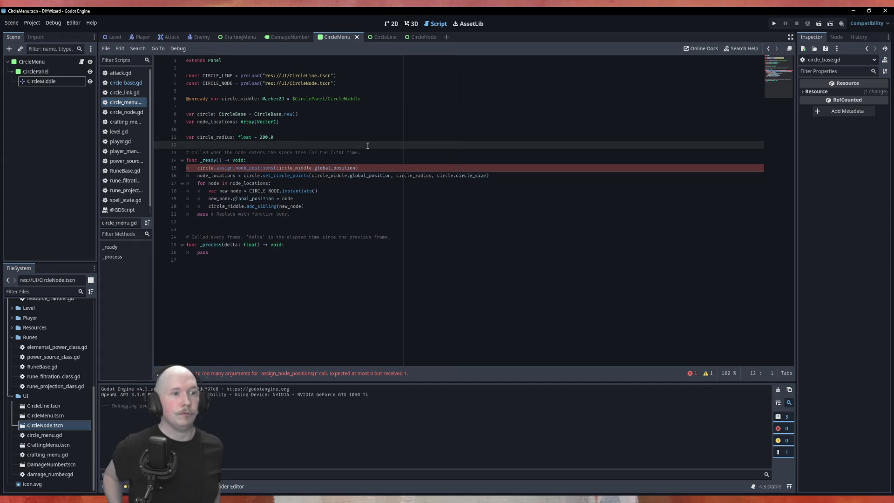
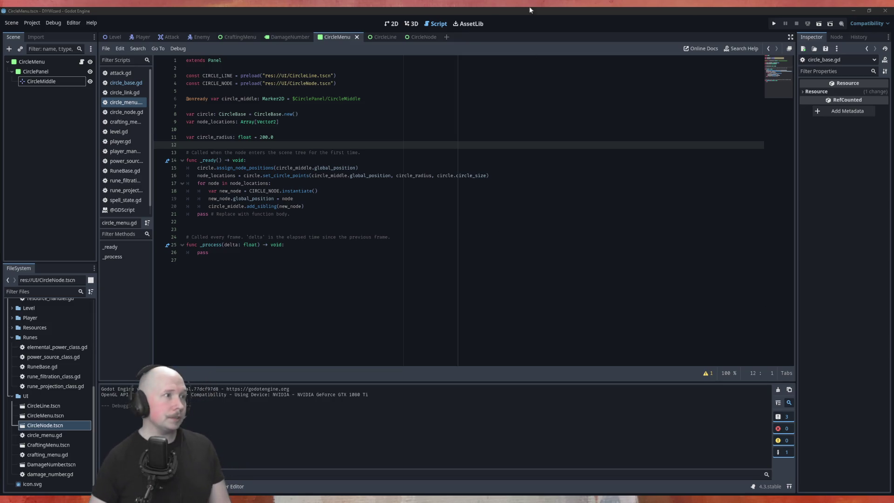
# Save all open Godot scenes from the Scene menu.
pyautogui.click(17, 24)
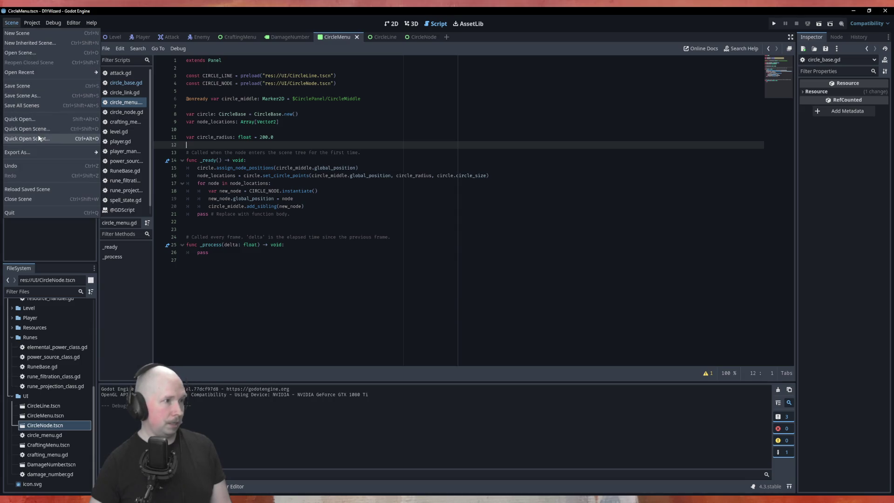
pyautogui.click(39, 106)
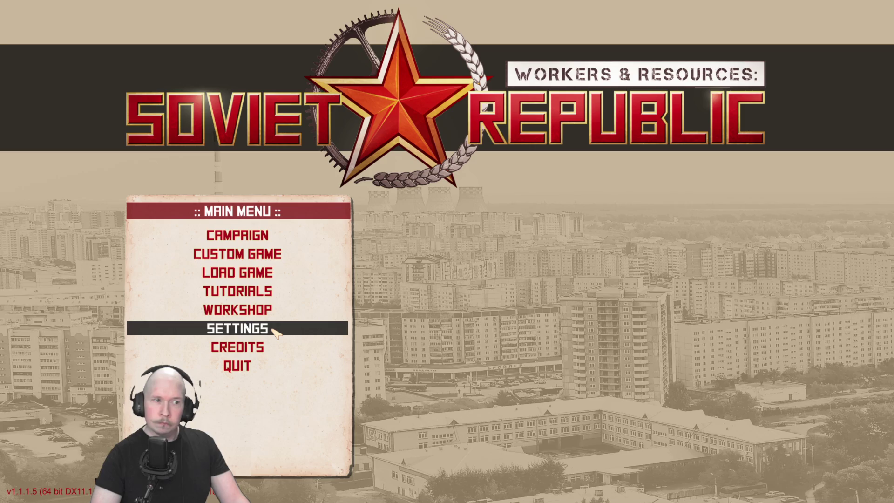
# Open the Settings menu from the Workers & Resources main menu.
pyautogui.click(239, 331)
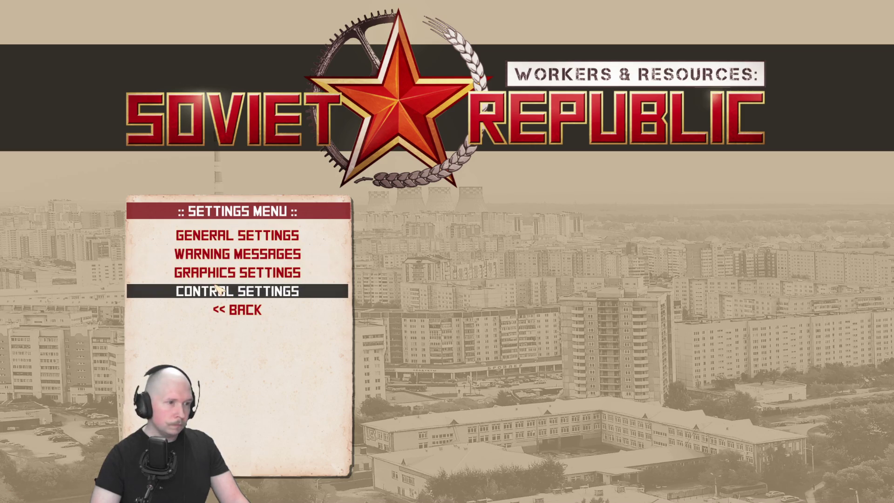
# In General Settings, raise Sound 3D volume two notches, adjust Sound UI volume, and confirm.
pyautogui.click(224, 235)
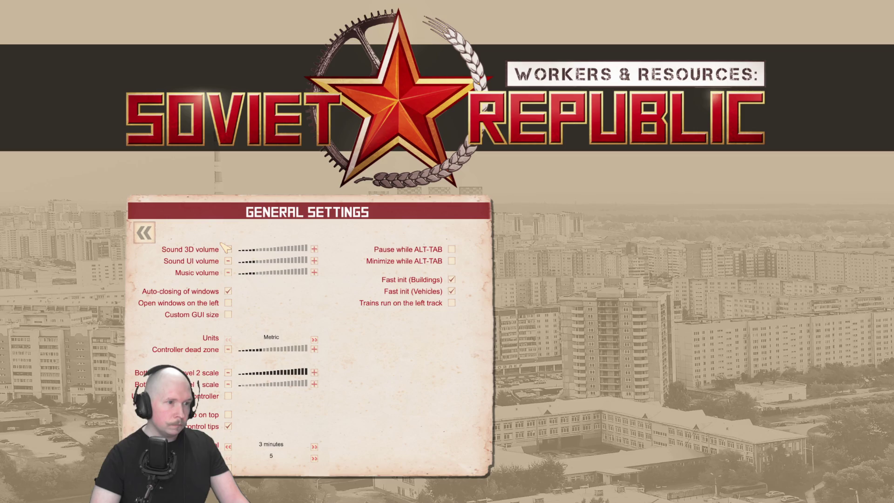
pyautogui.click(314, 249)
pyautogui.click(314, 249)
pyautogui.click(314, 261)
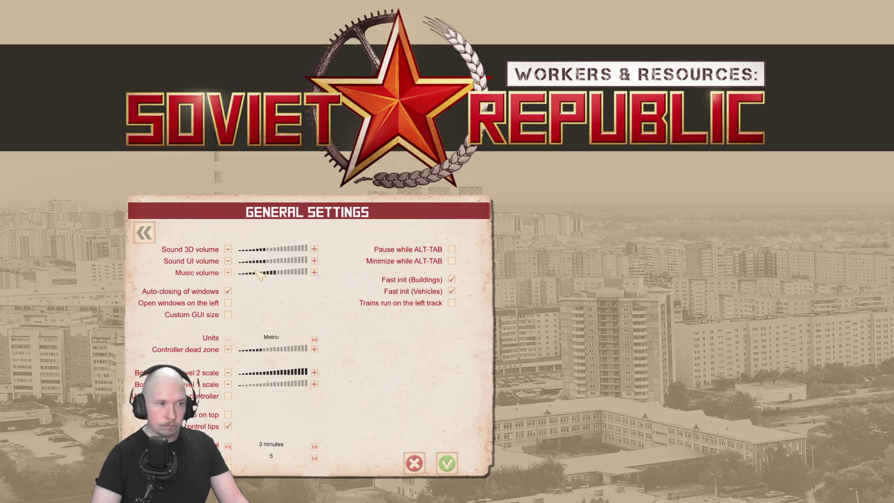
pyautogui.click(228, 260)
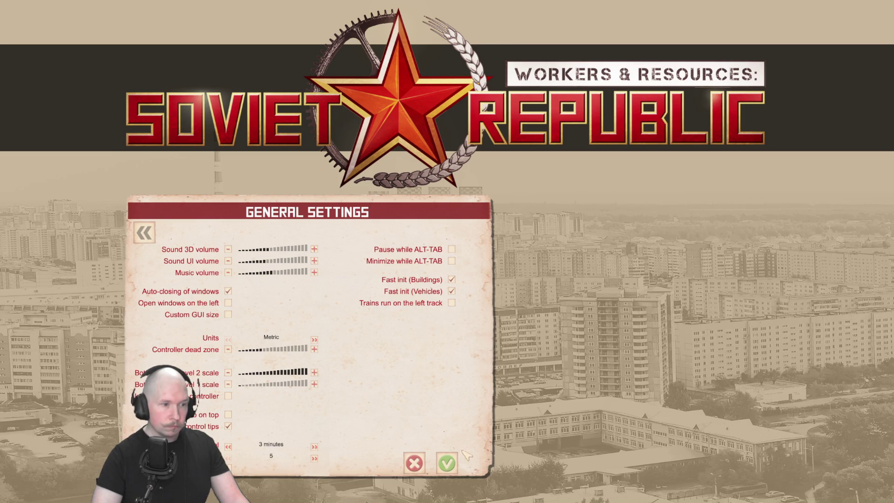
pyautogui.click(447, 463)
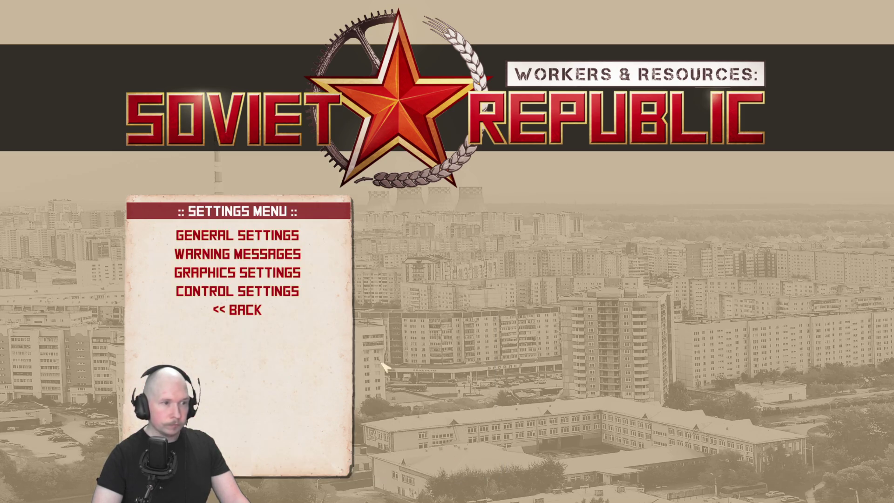
# Open Custom Game, browse the map pages, and pick Eastern Europe medium hills (blank).
pyautogui.click(251, 309)
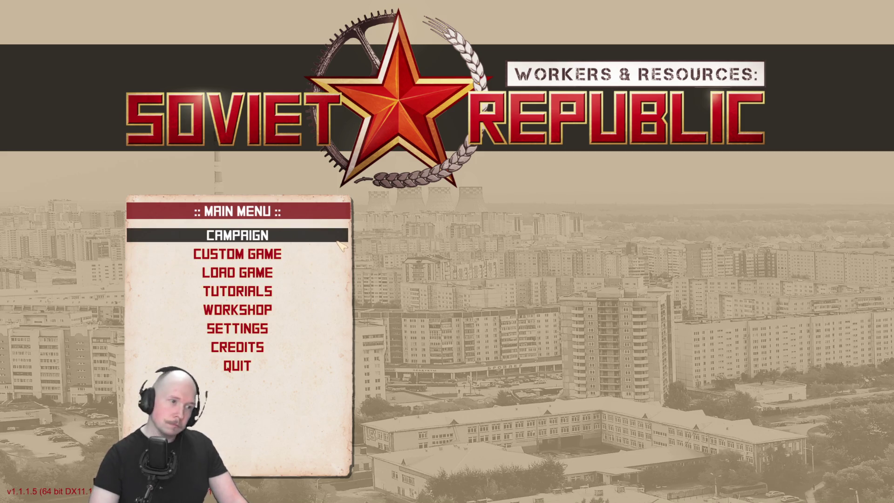
pyautogui.click(258, 259)
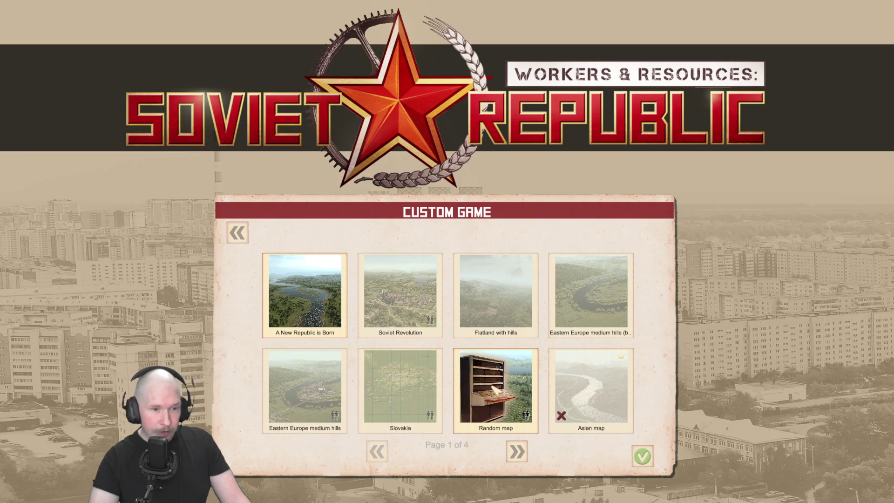
pyautogui.click(516, 452)
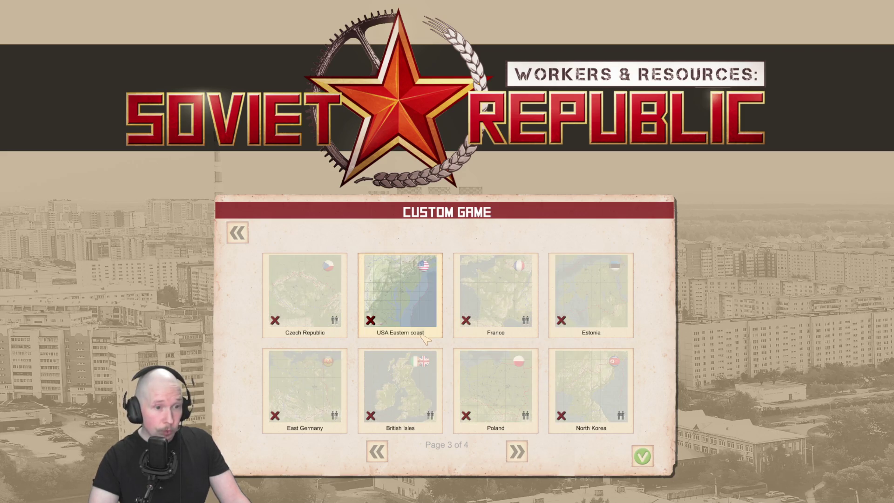
pyautogui.click(512, 447)
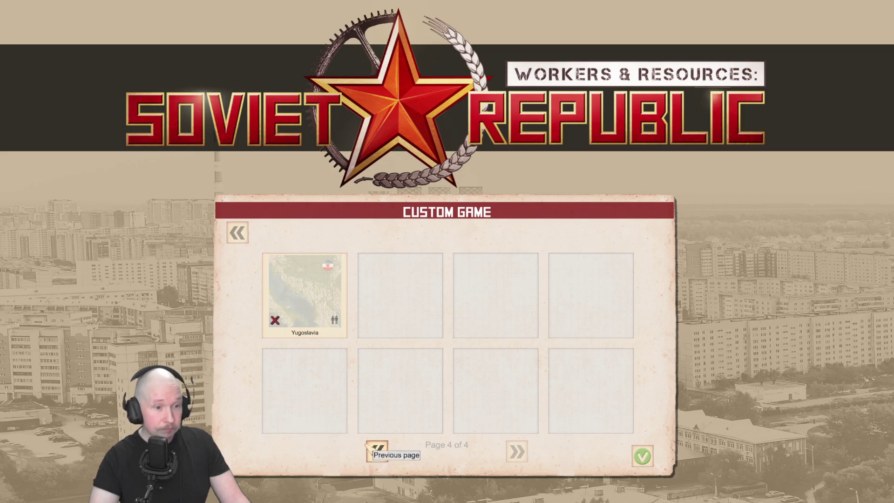
pyautogui.click(377, 451)
pyautogui.click(376, 451)
pyautogui.click(377, 452)
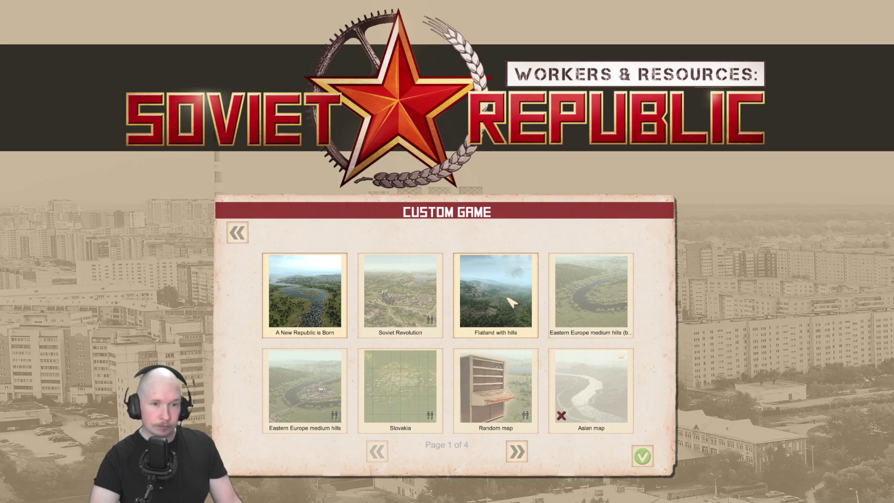
pyautogui.click(584, 316)
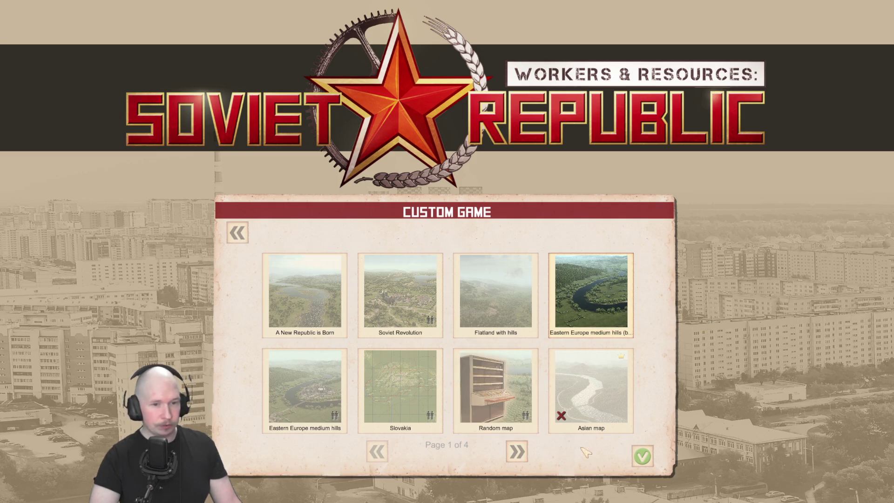
pyautogui.click(642, 456)
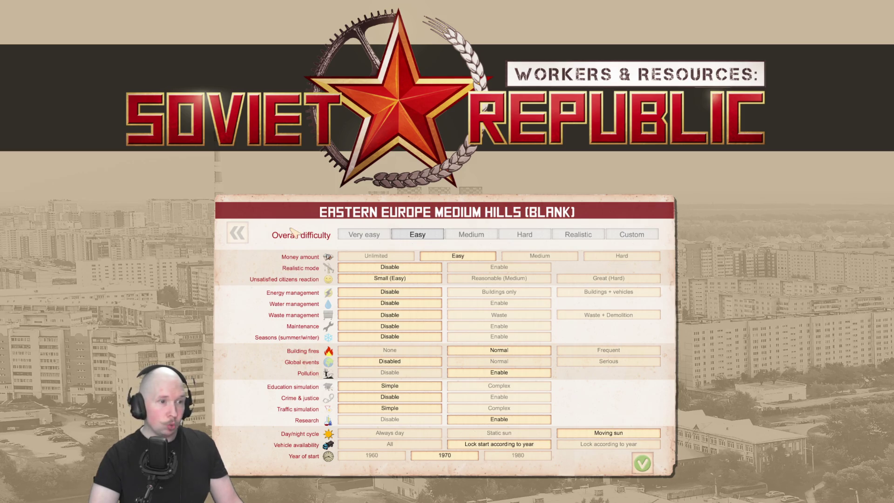
# Set Realistic overall difficulty and 1960 as the start year, then start the game.
pyautogui.click(568, 236)
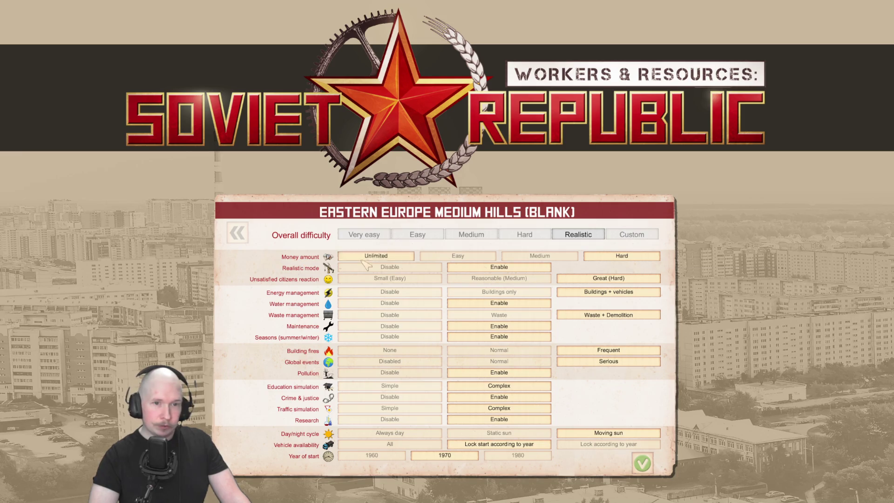
pyautogui.moveTo(497, 268)
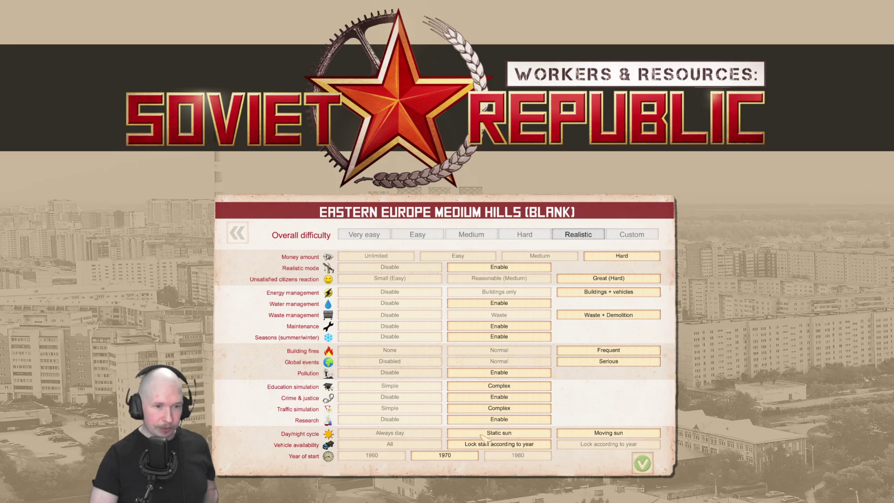
pyautogui.click(386, 455)
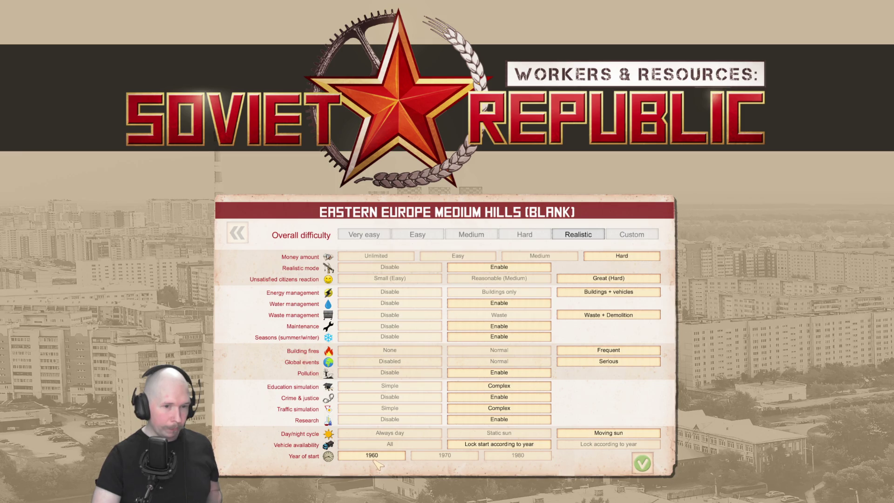
pyautogui.click(642, 463)
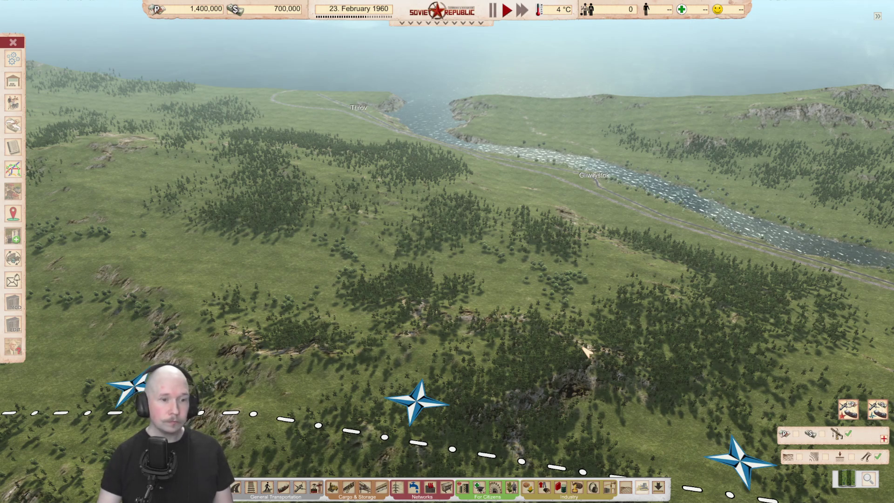
# Show the minimap and follow the border east past Prostělová to Carabadag.
pyautogui.press('e')
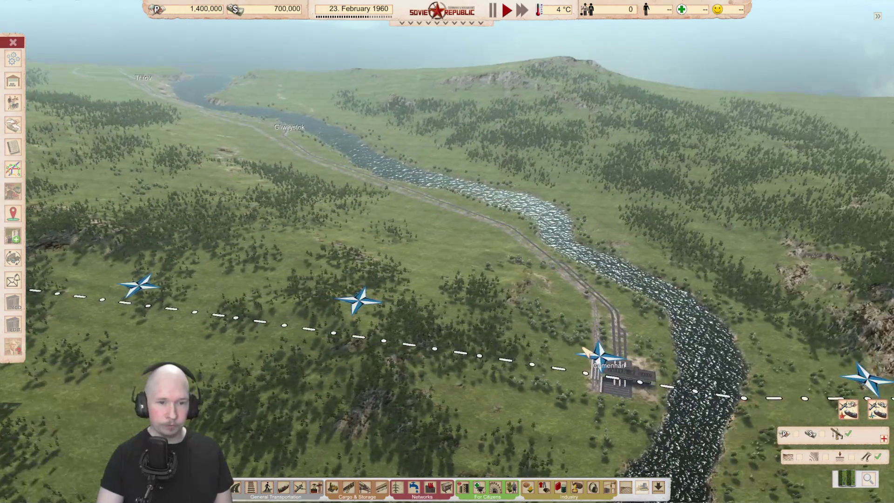
pyautogui.press('d')
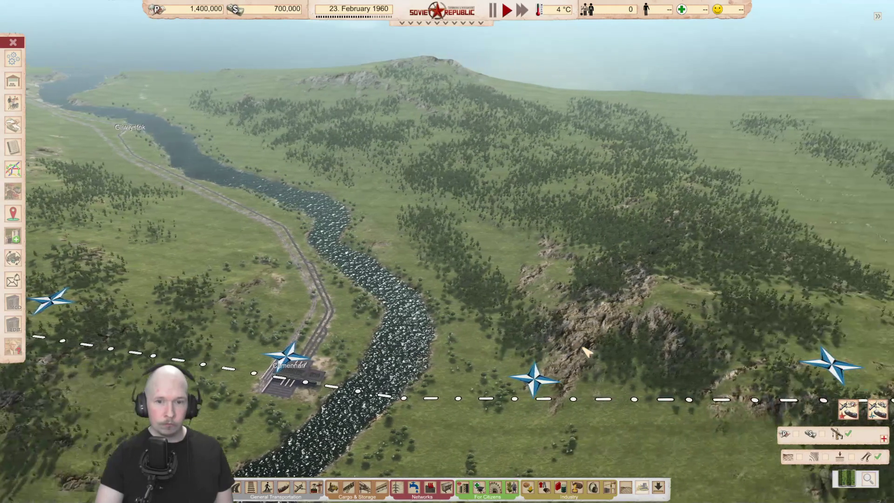
pyautogui.click(847, 482)
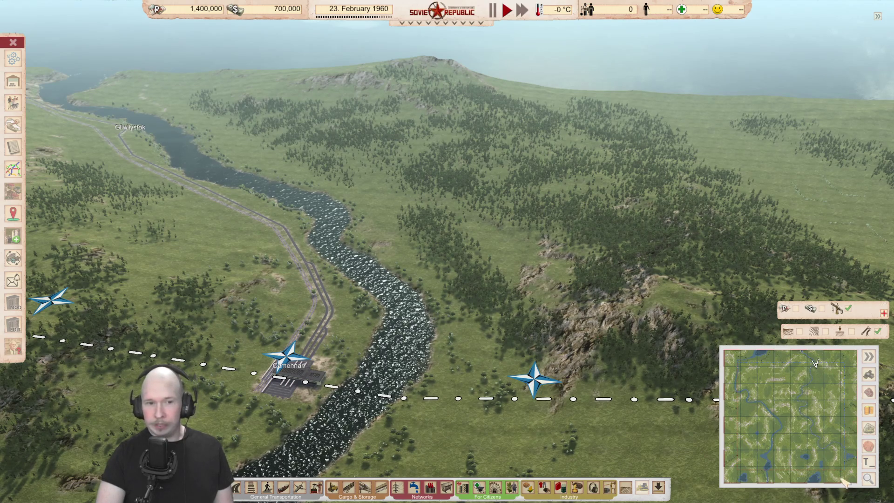
pyautogui.press('d')
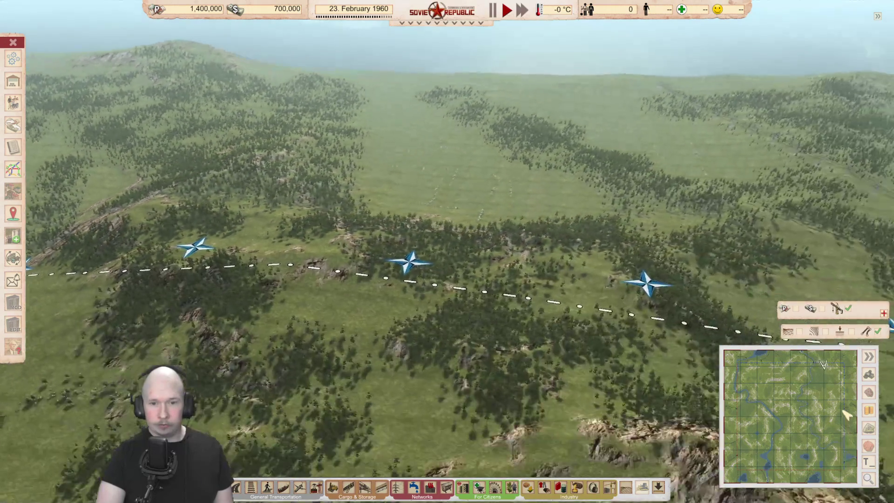
pyautogui.press('s')
pyautogui.press('d')
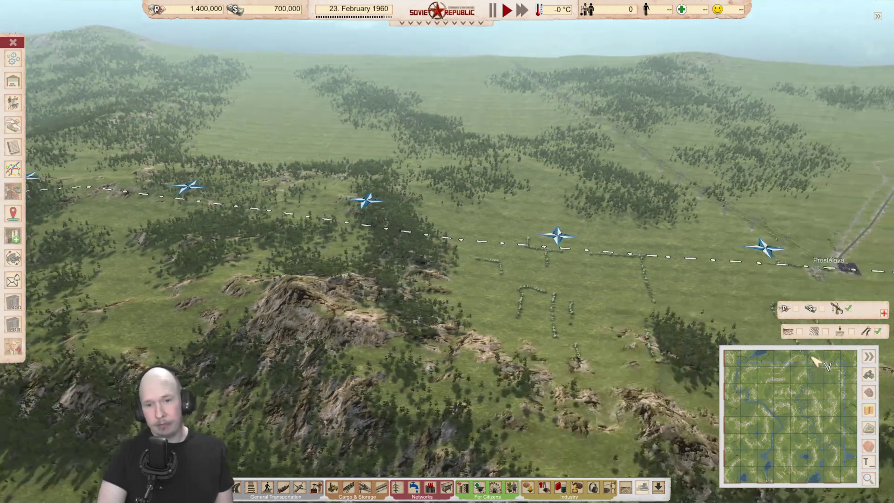
pyautogui.press('d')
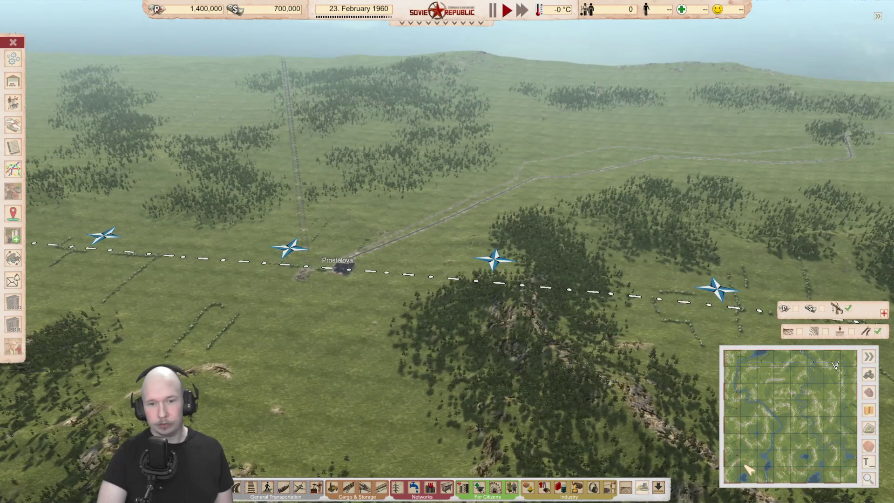
pyautogui.scroll(-5, 748, 469)
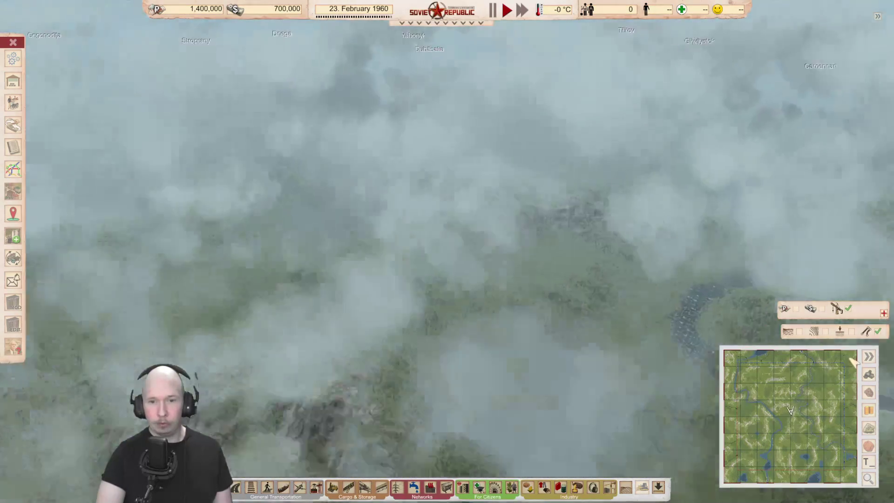
pyautogui.click(741, 473)
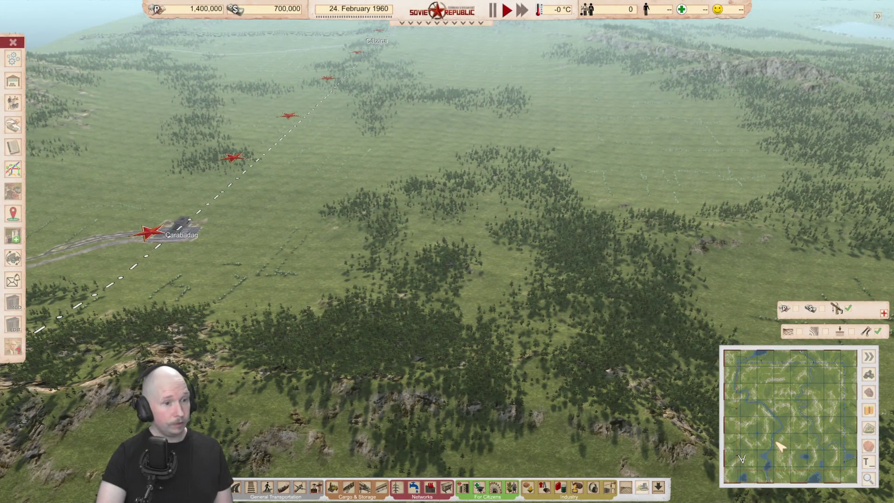
# Pan east past the river and rocky ridge to the lake and Baraslaw crossing.
pyautogui.press('d')
pyautogui.press('d')
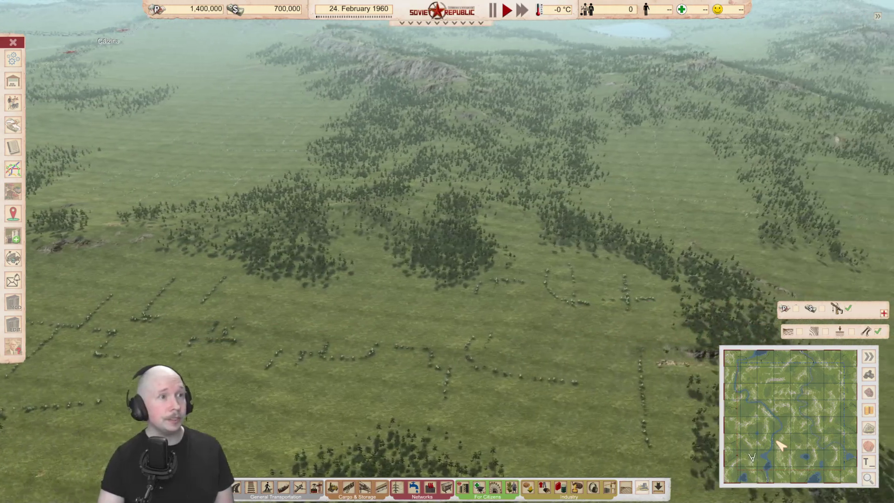
pyautogui.press('d')
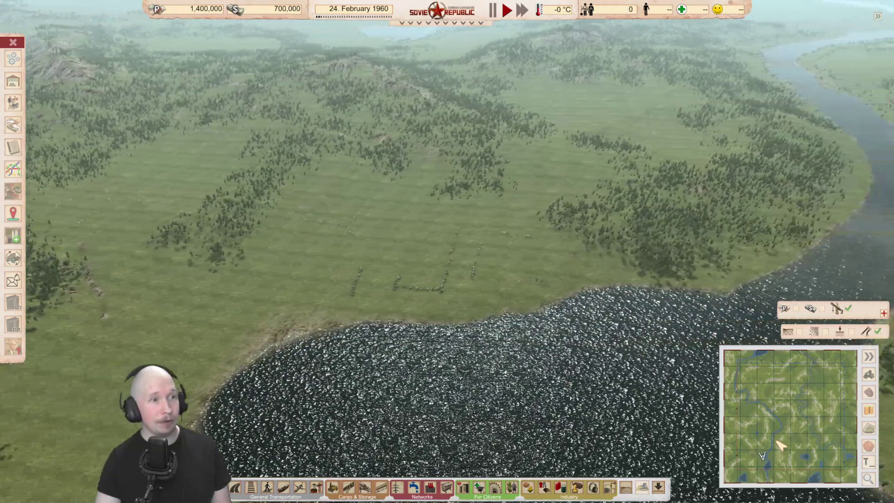
pyautogui.press('d')
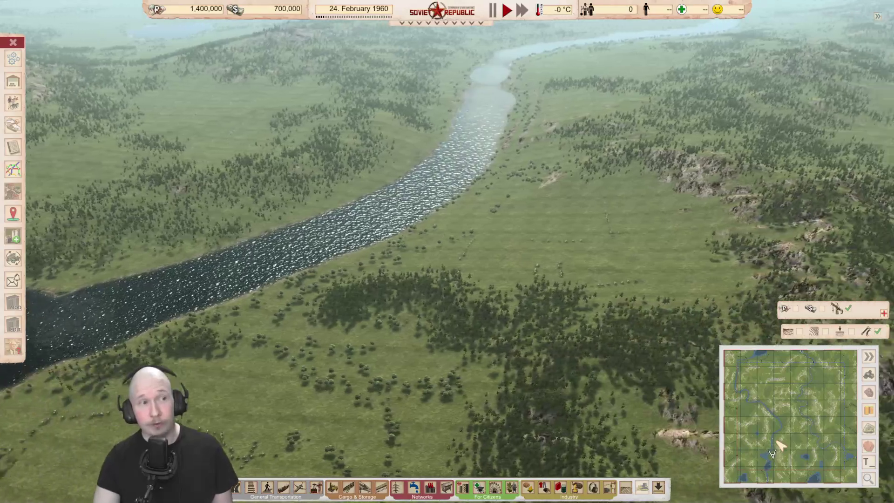
pyautogui.press('d')
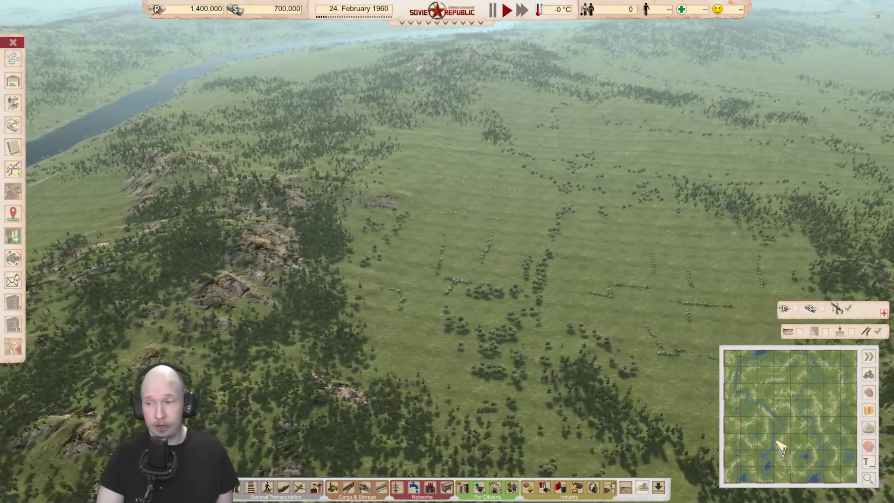
pyautogui.press('d')
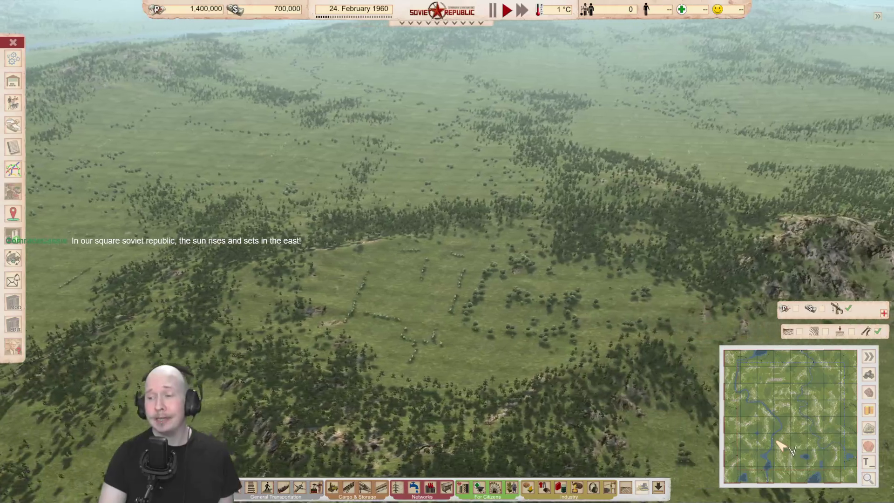
pyautogui.press('d')
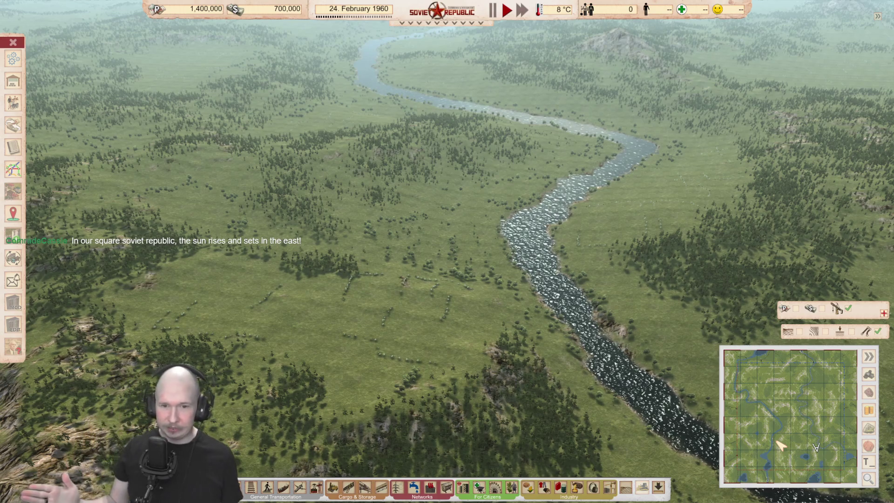
pyautogui.press('d')
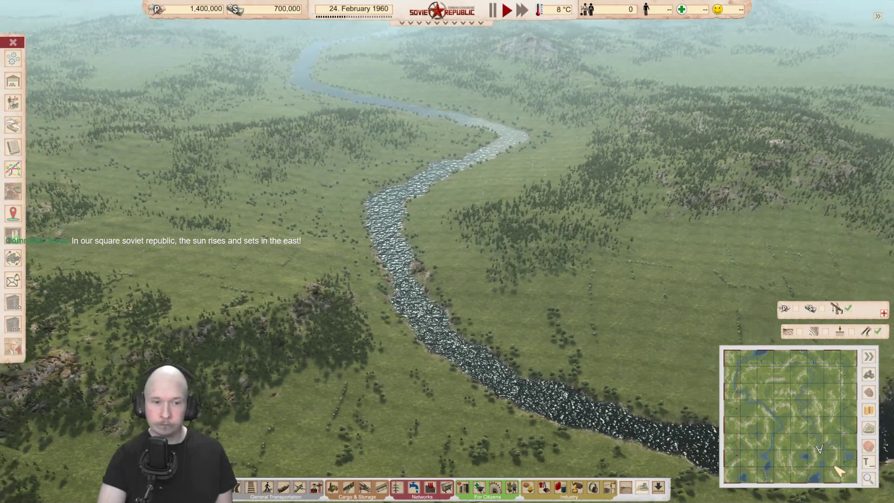
pyautogui.scroll(-5, 615, 323)
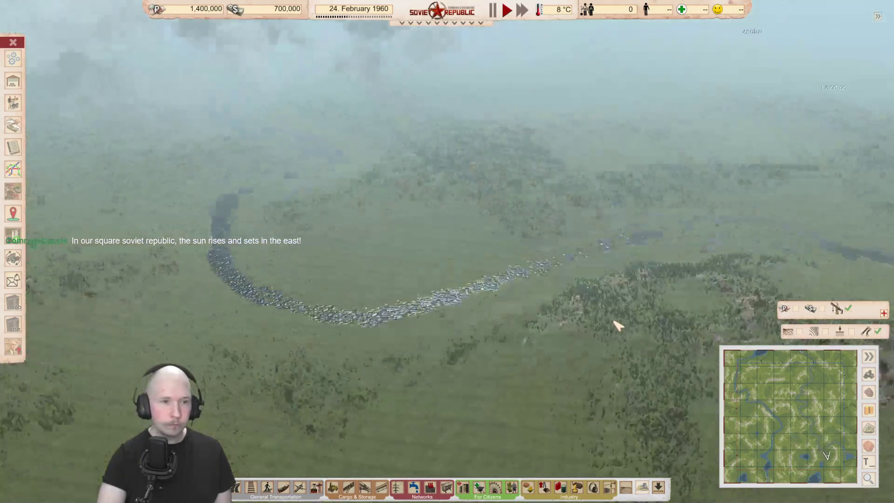
pyautogui.scroll(5, 615, 323)
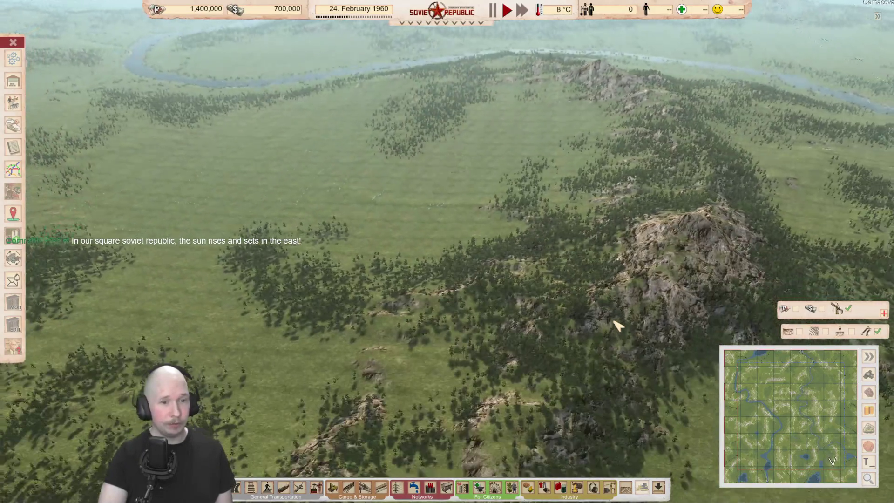
pyautogui.press('d')
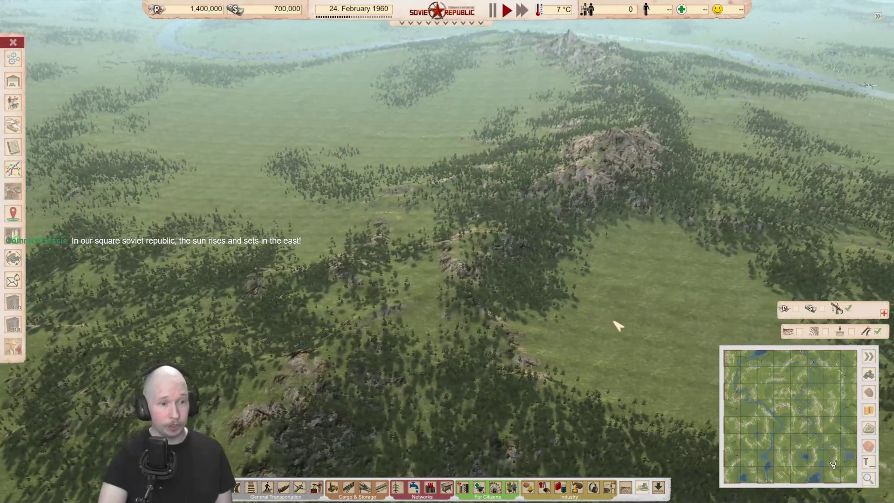
pyautogui.press('d')
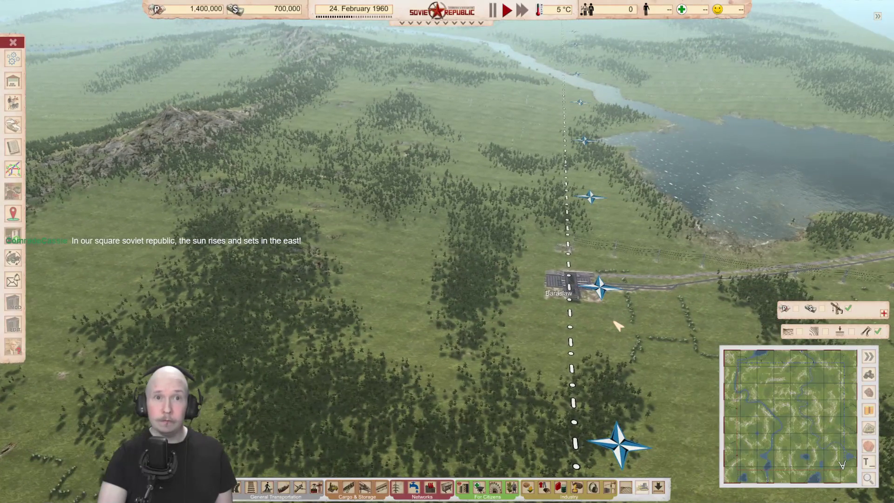
# Pause the game and position the camera over the Baraslaw crossing by the lake.
pyautogui.press('space')
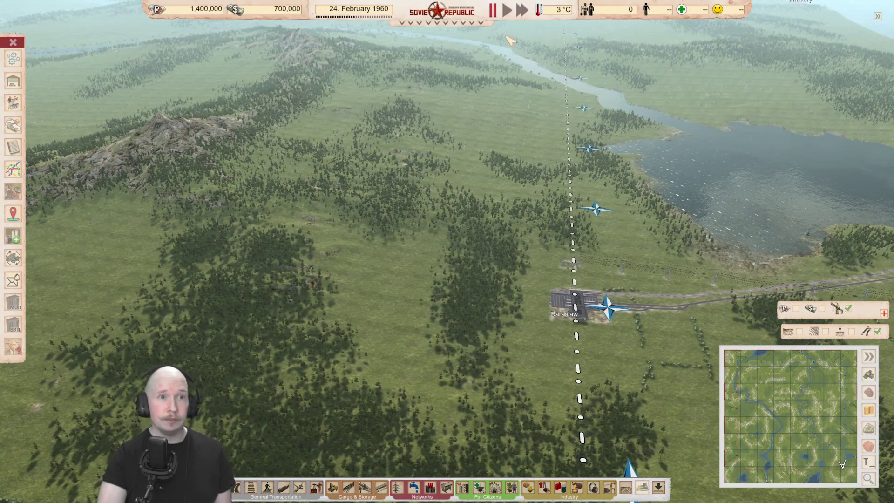
pyautogui.press('a')
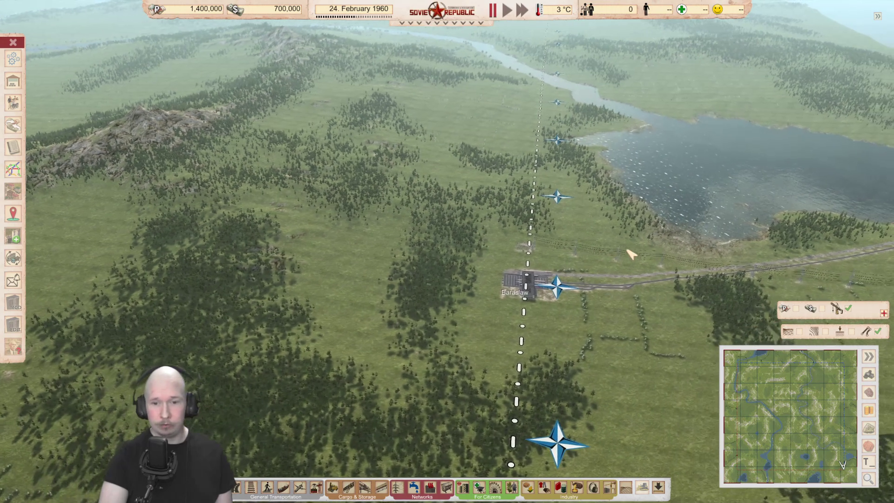
pyautogui.press('d')
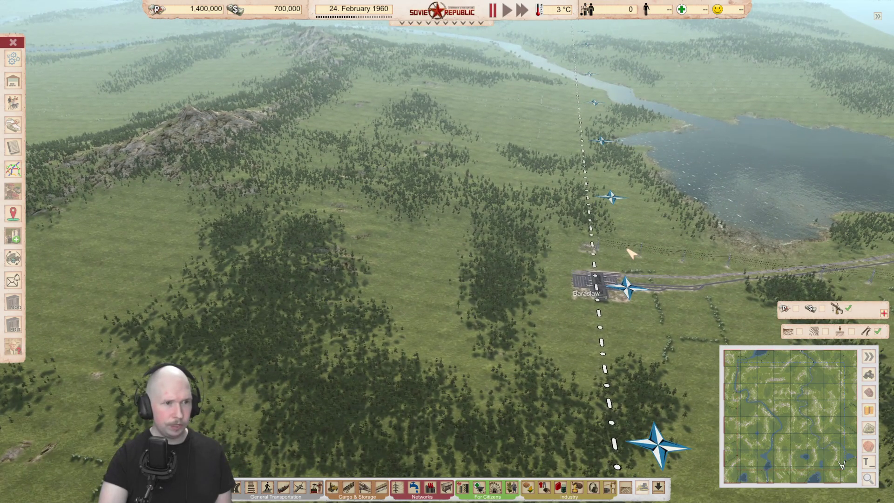
pyautogui.press('w')
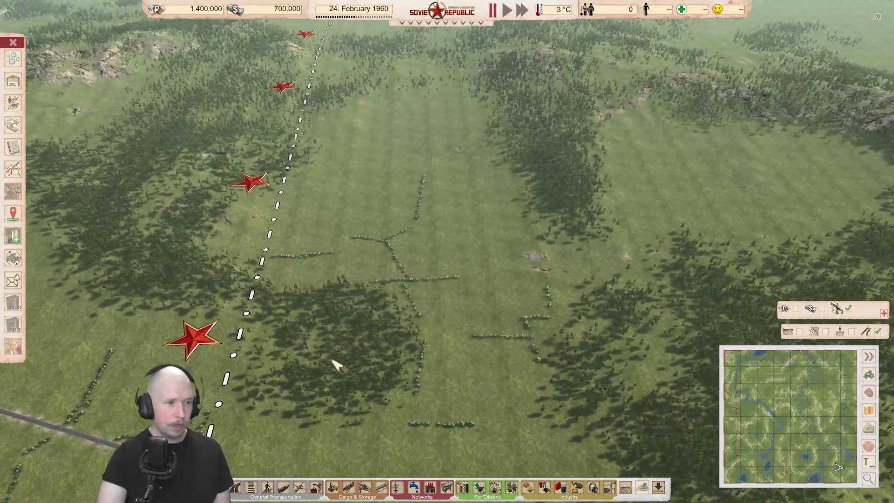
# Zoom in on the Smalyazawka and Baraslaw crossings, then zoom back out to a wide view.
pyautogui.scroll(5, 210, 332)
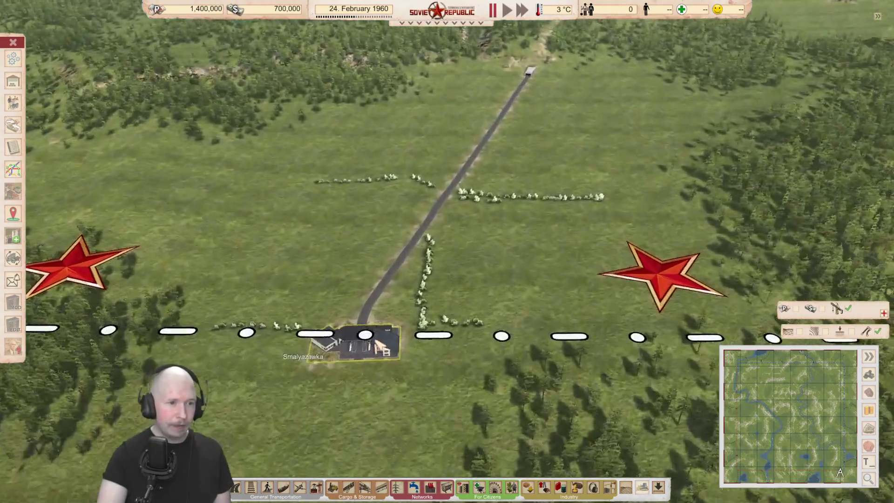
pyautogui.scroll(2, 321, 395)
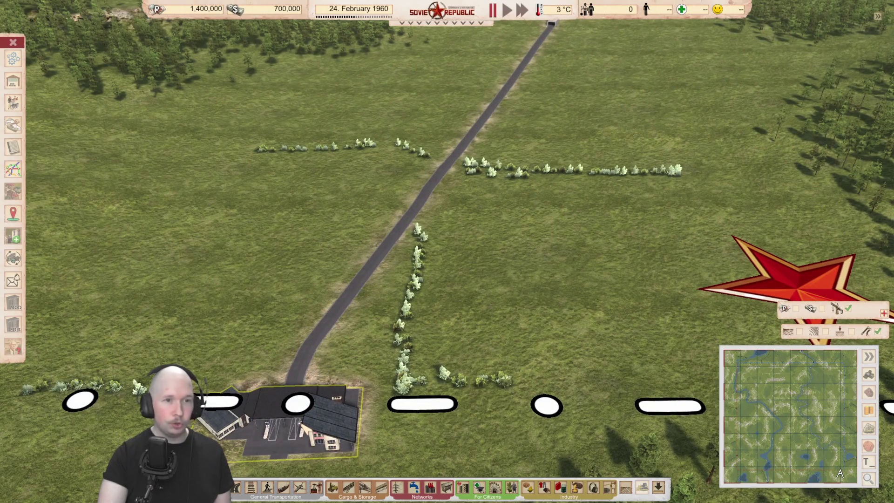
pyautogui.scroll(-5, 322, 429)
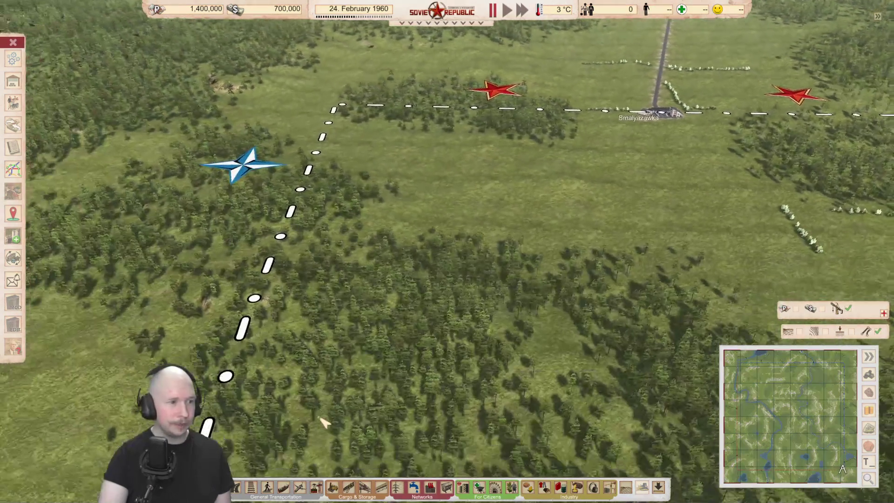
pyautogui.scroll(-5, 324, 421)
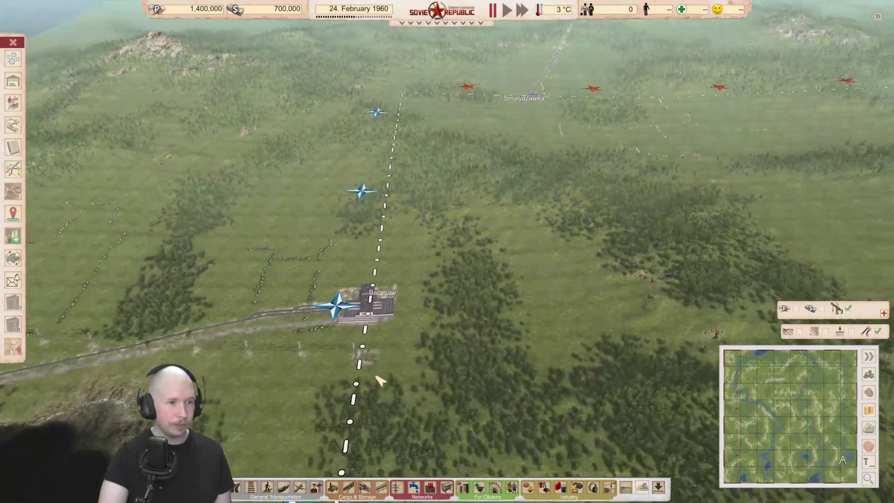
pyautogui.scroll(3, 371, 317)
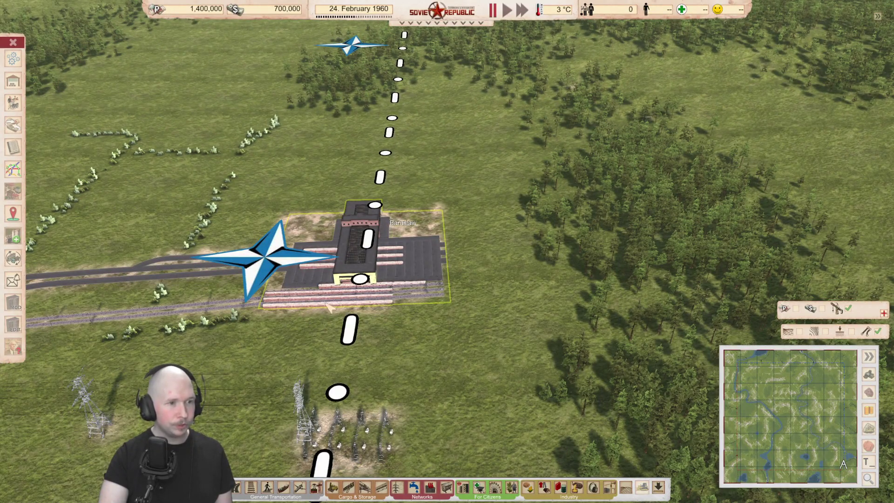
pyautogui.scroll(-5, 370, 259)
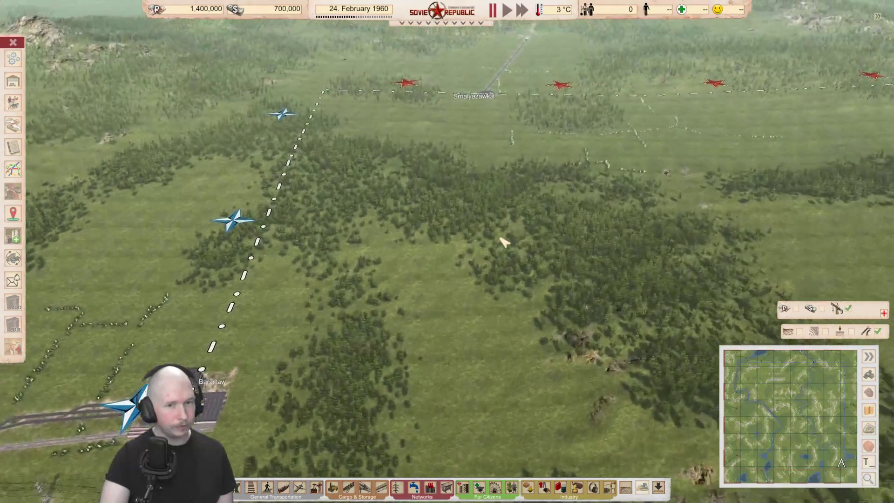
pyautogui.scroll(5, 371, 256)
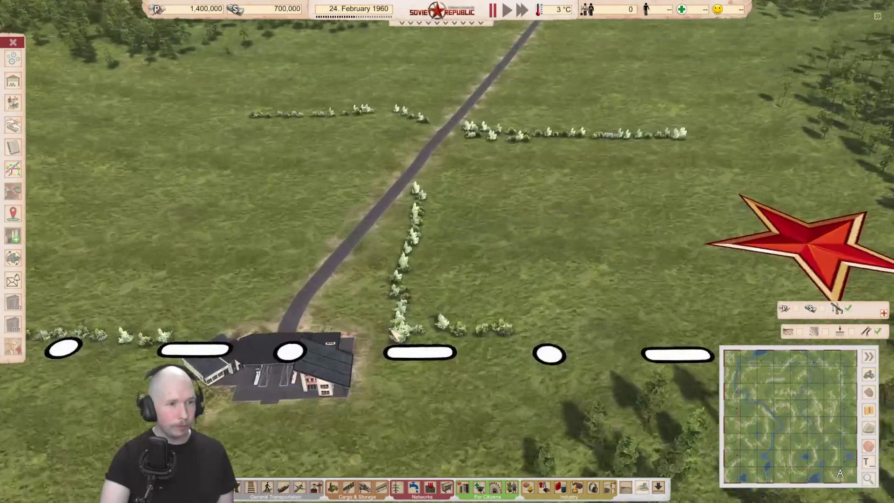
pyautogui.scroll(-2, 377, 330)
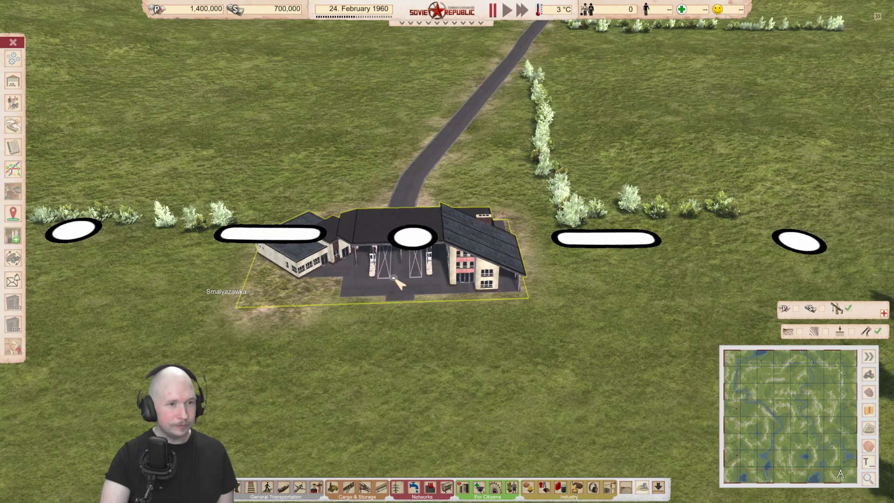
pyautogui.scroll(-8, 393, 280)
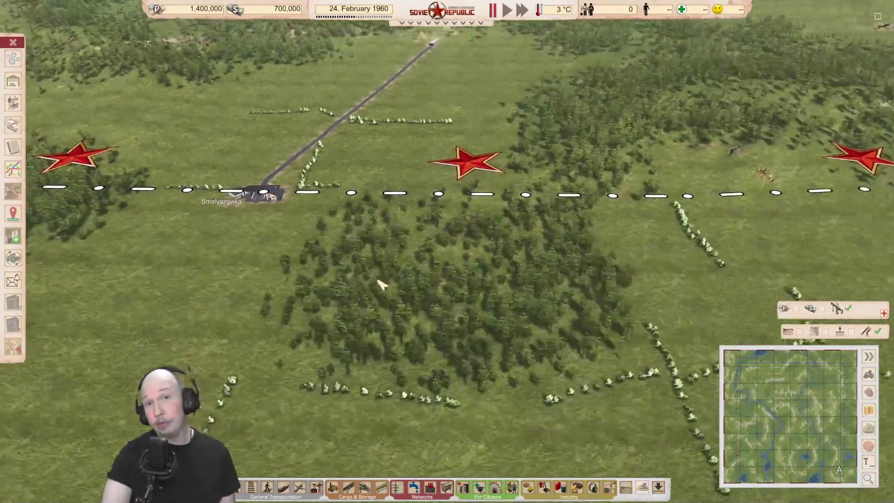
# Pan along the starred border past the lakes, zooming onto the Molna, Baraharad and Százhalis customs houses.
pyautogui.press('d')
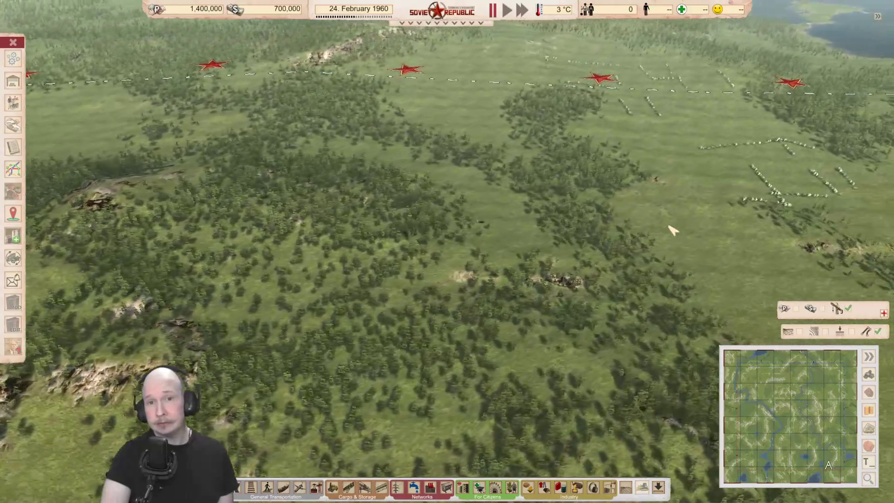
pyautogui.press('d')
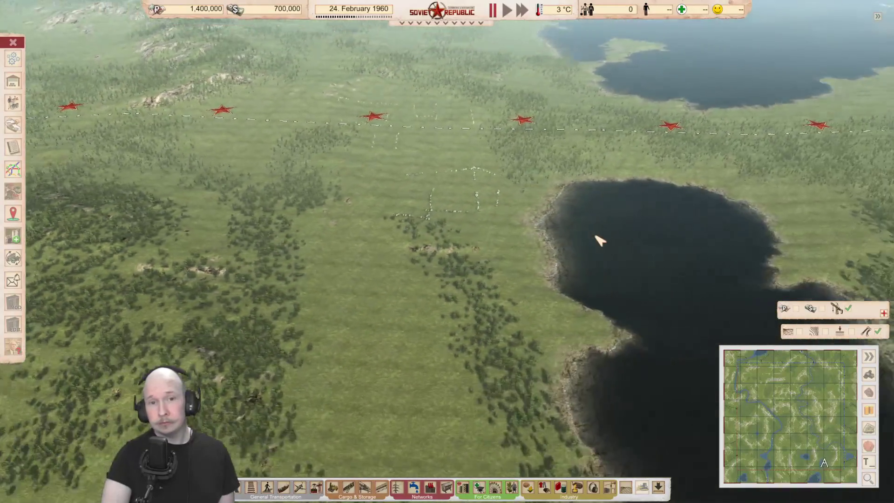
pyautogui.scroll(6, 601, 239)
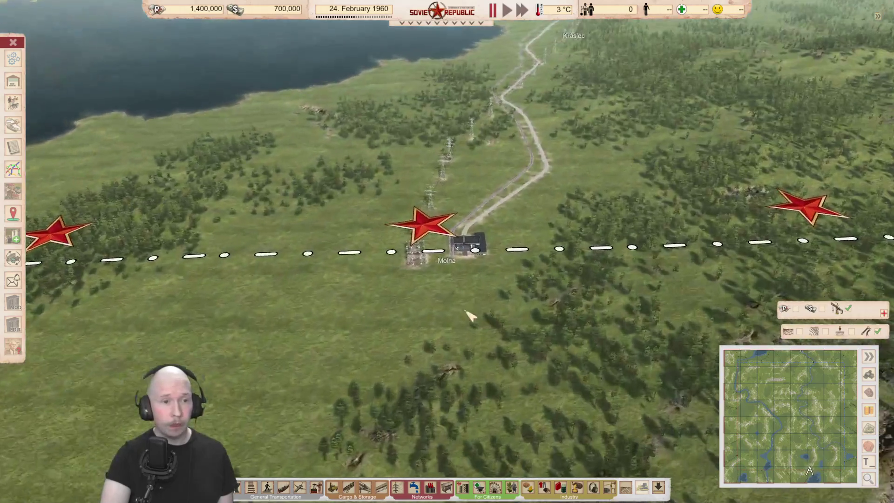
pyautogui.scroll(3, 469, 316)
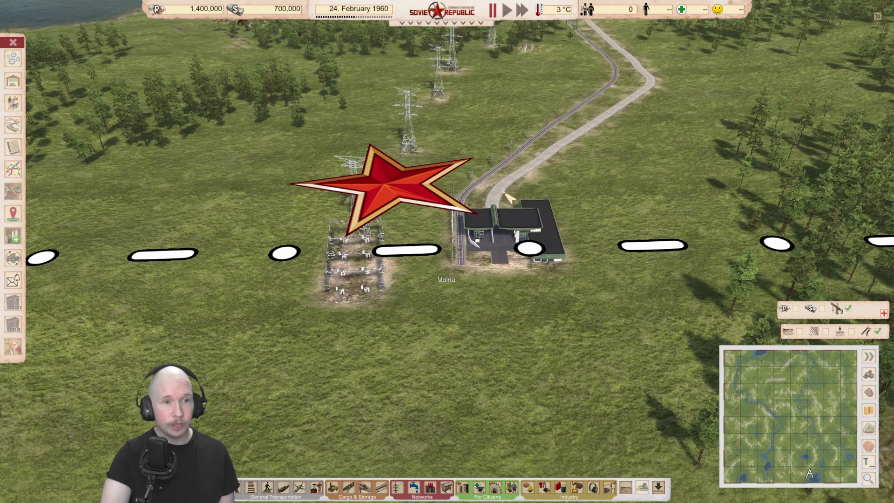
pyautogui.scroll(-8, 469, 272)
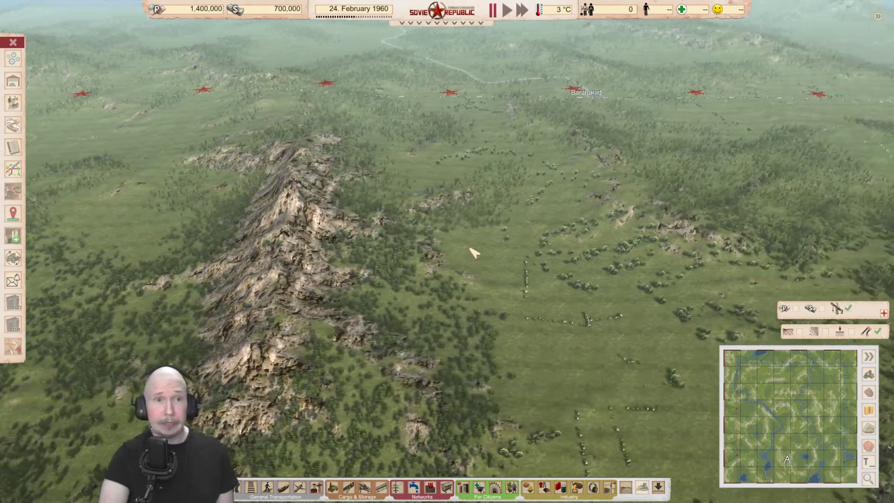
pyautogui.scroll(5, 458, 263)
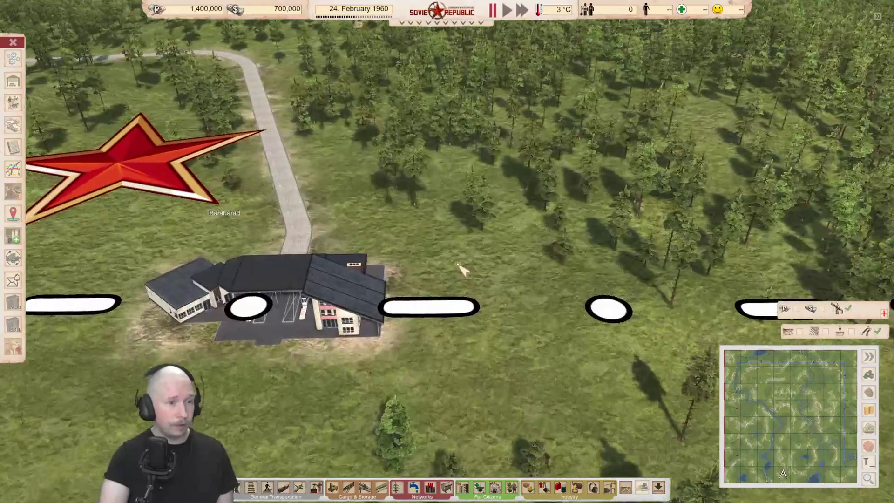
pyautogui.scroll(-4, 463, 261)
pyautogui.press('w')
pyautogui.press('d')
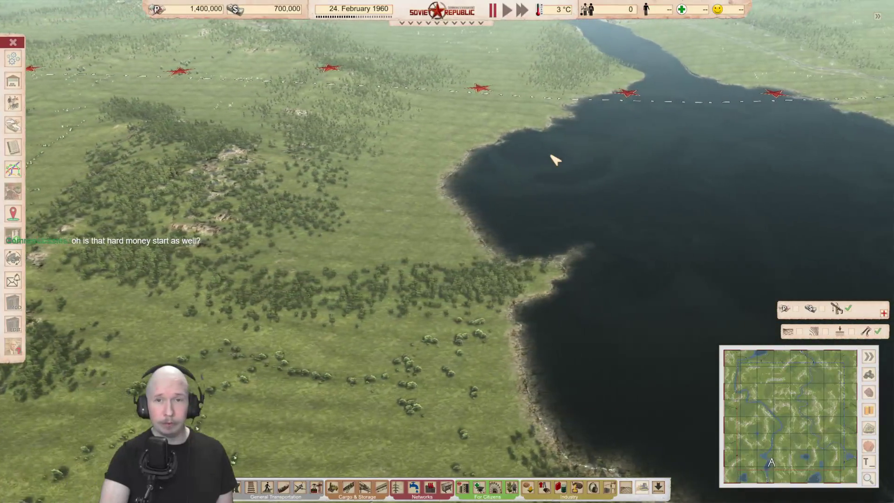
pyautogui.press('d')
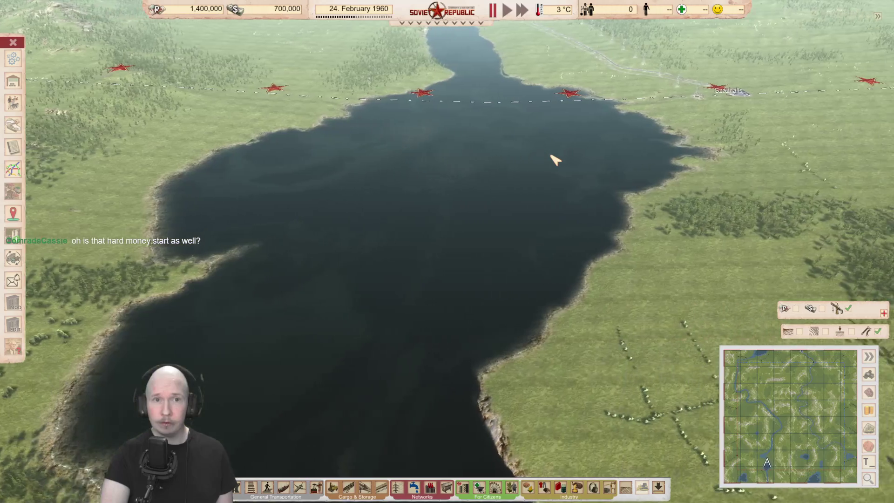
pyautogui.scroll(6, 568, 197)
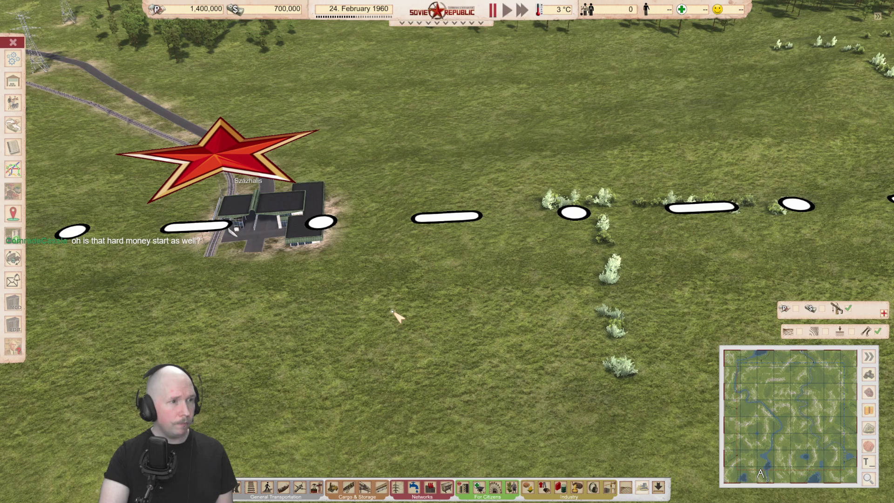
pyautogui.scroll(-8, 396, 316)
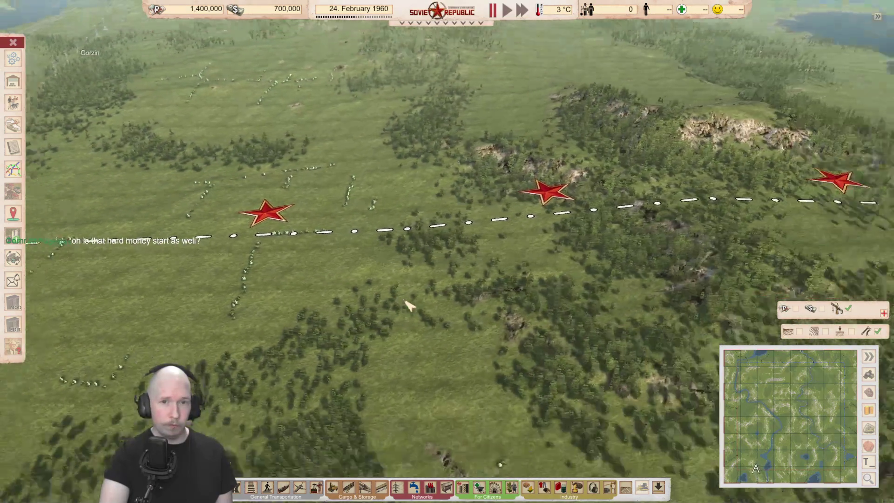